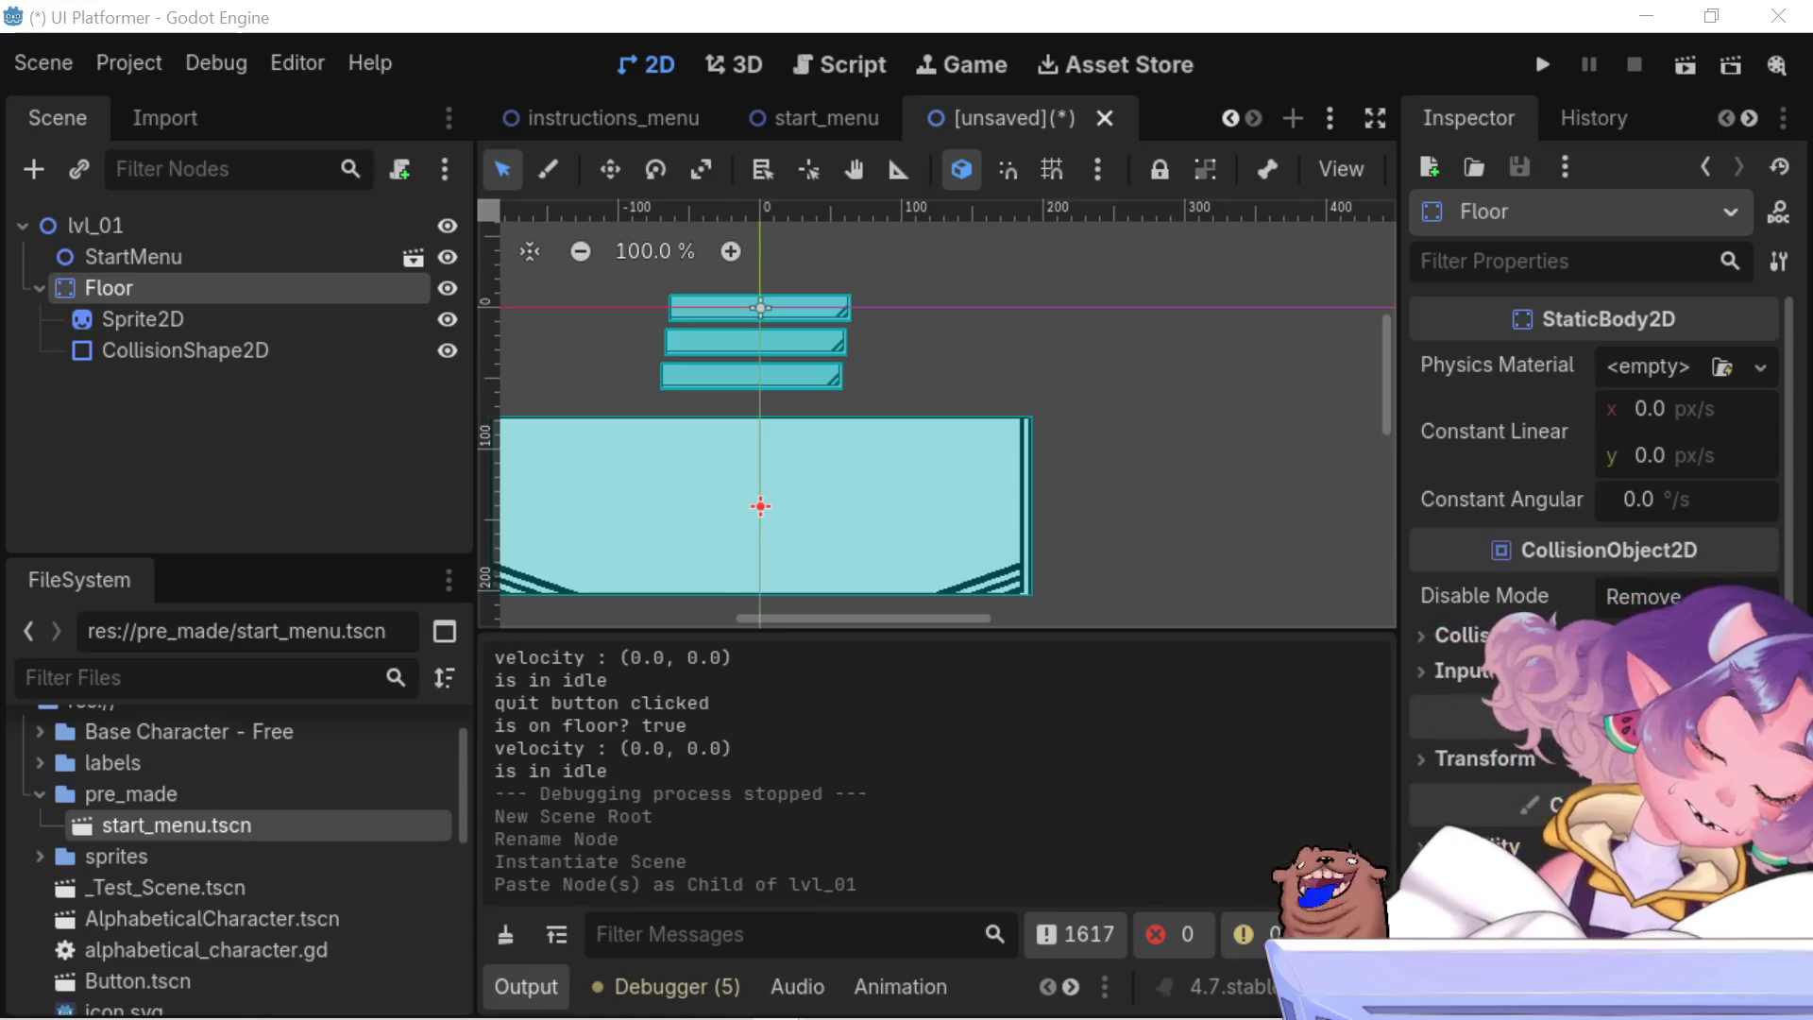
- Pan and zoom the canvas to frame the start menu buttons above the floor
mouse_move(897, 289)
left_mouse_down()
mouse_move(967, 388)
mouse_move(1023, 405)
mouse_move(1016, 443)
mouse_move(1037, 435)
left_mouse_up()
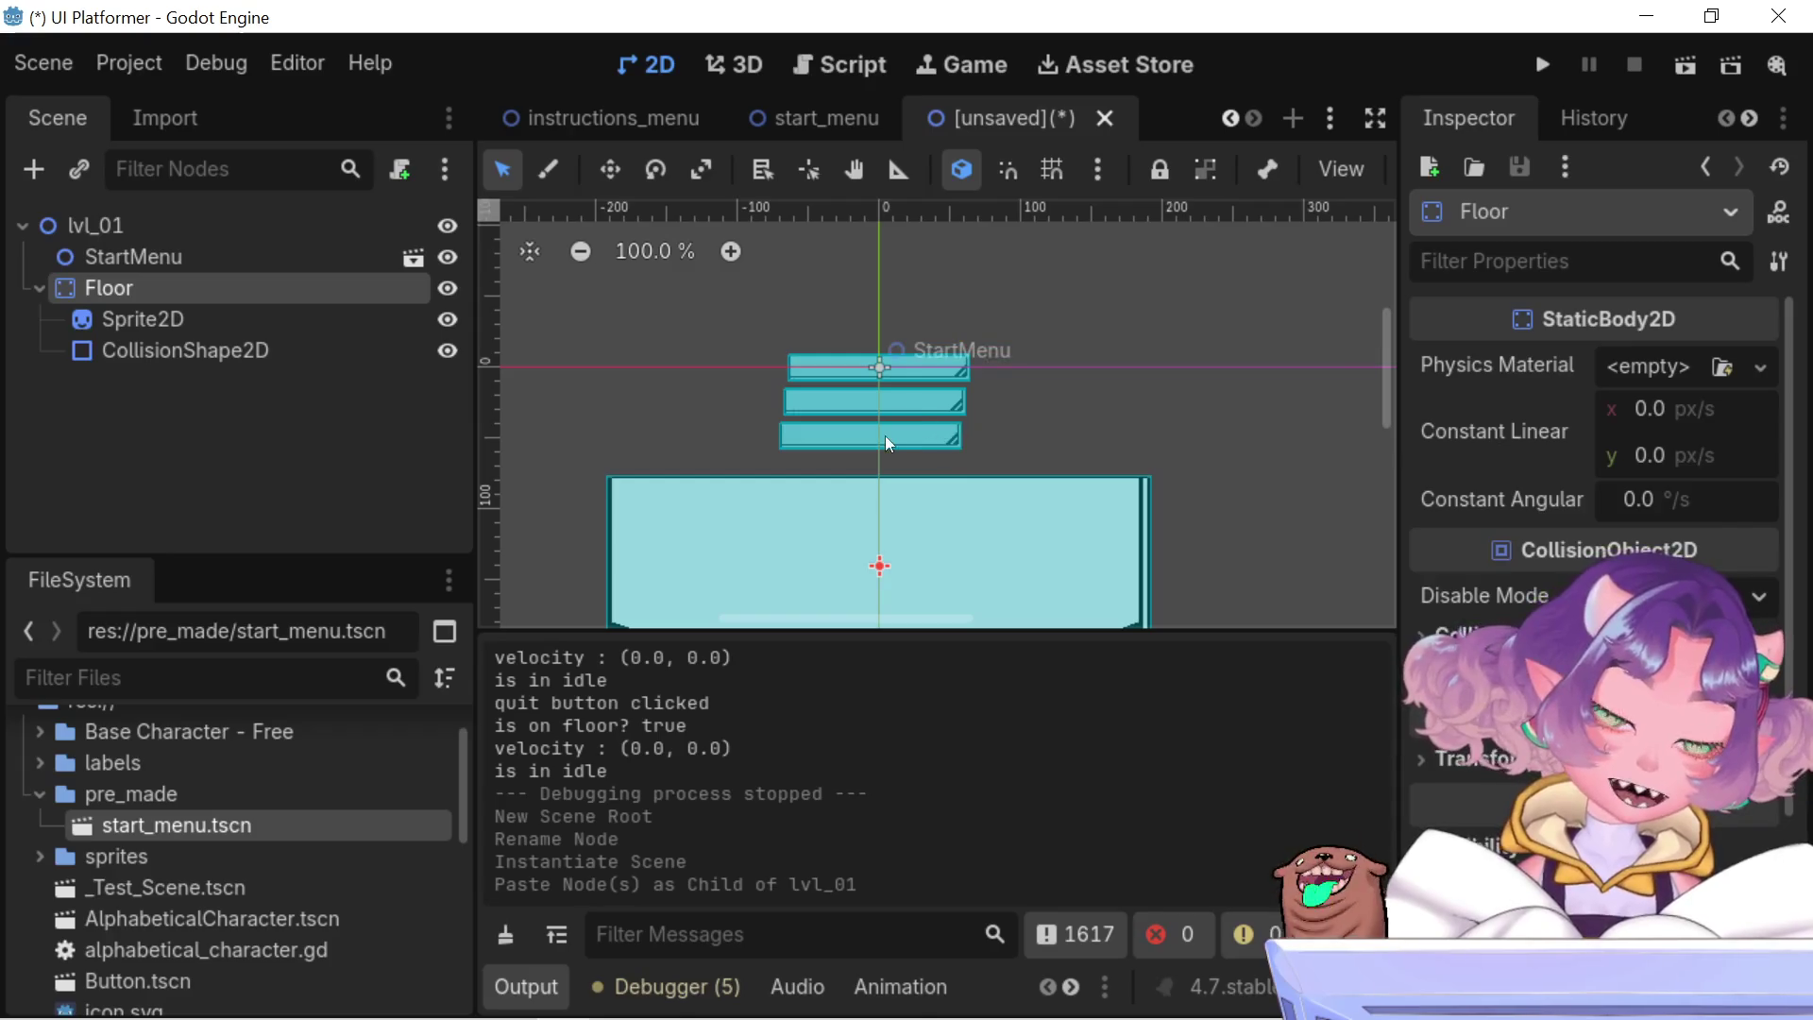
scroll(877, 433, "up", 2)
scroll(870, 417, "up", 1)
mouse_move(972, 357)
left_mouse_down()
mouse_move(1060, 393)
mouse_move(1033, 393)
left_mouse_up()
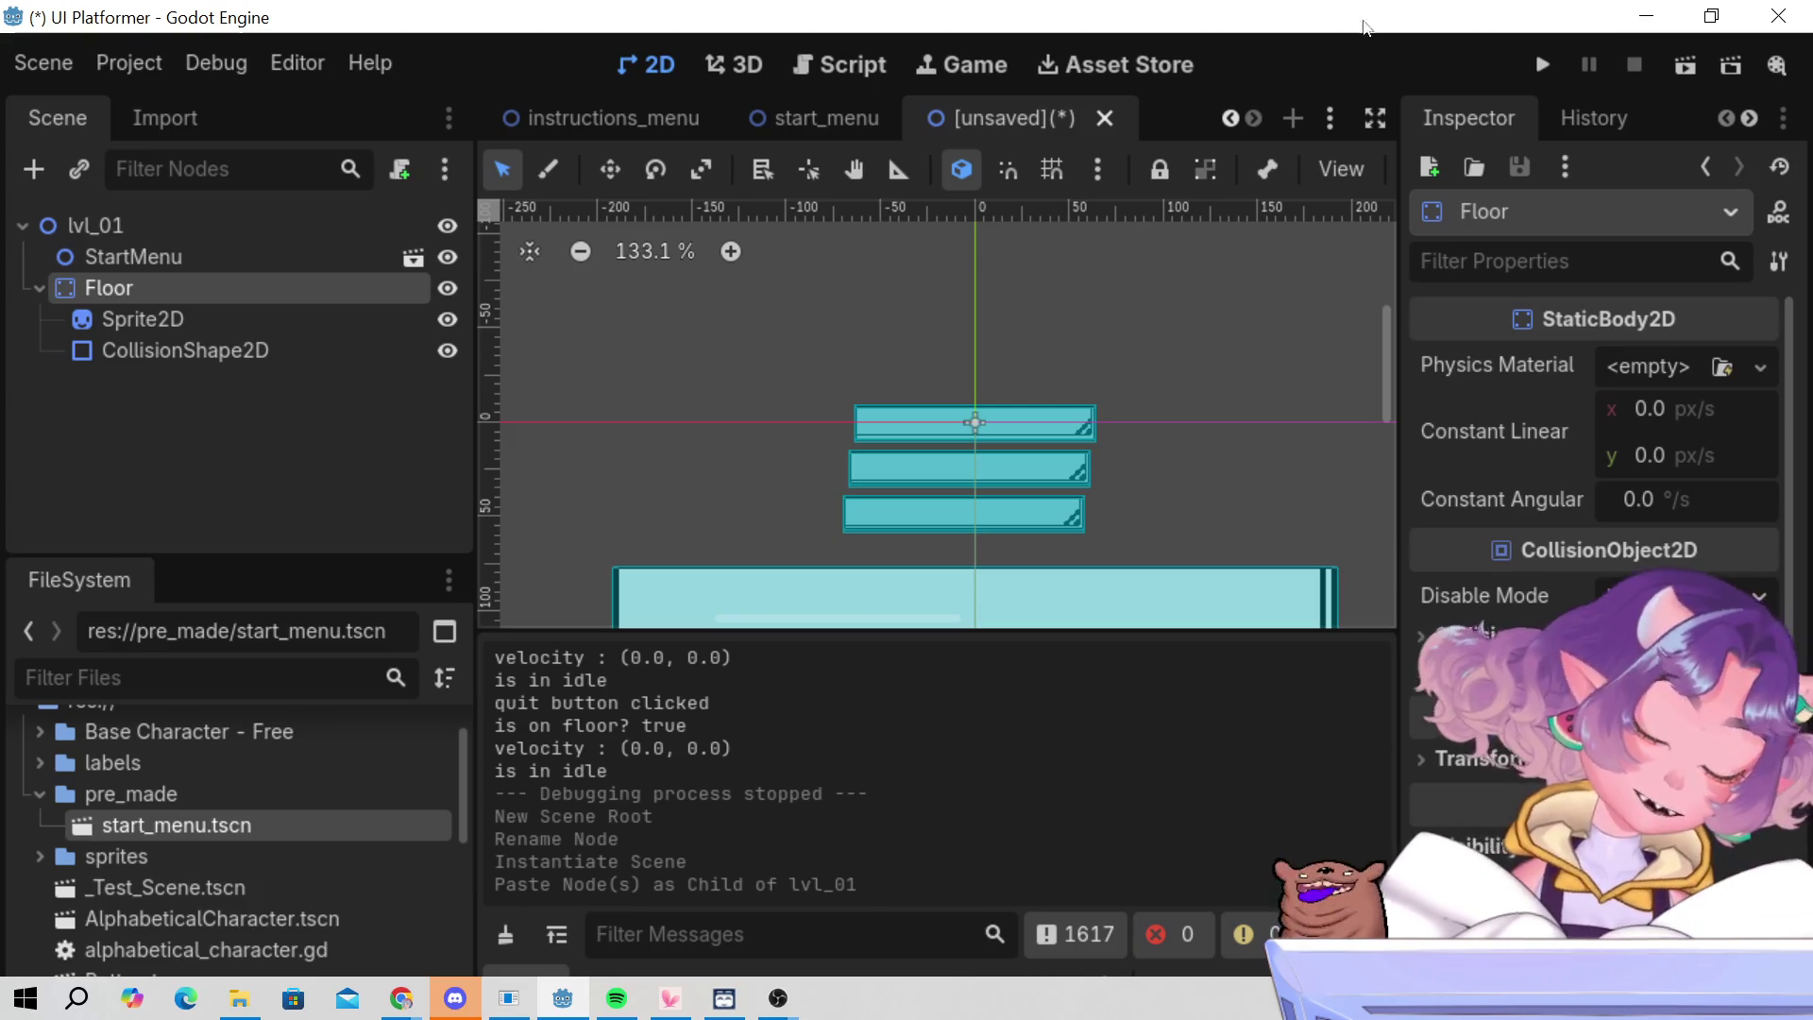
left_click_drag(948, 387, 921, 315)
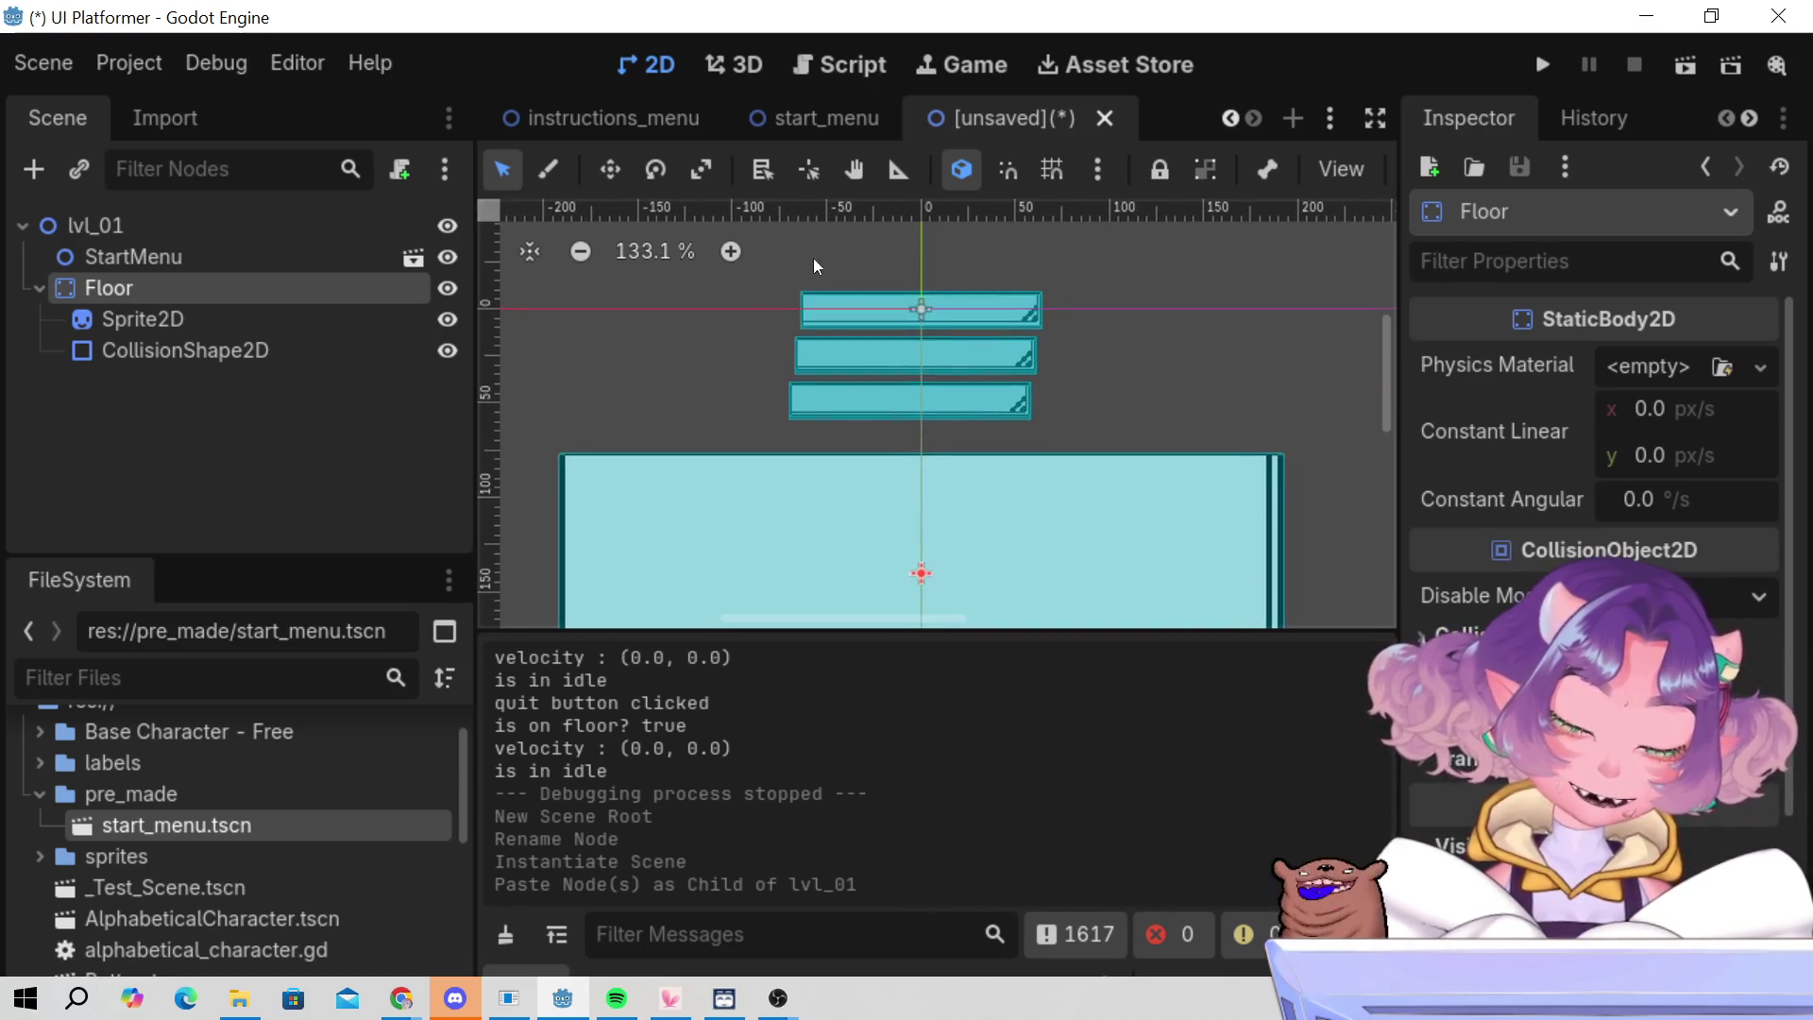
scroll(759, 348, "up", 3)
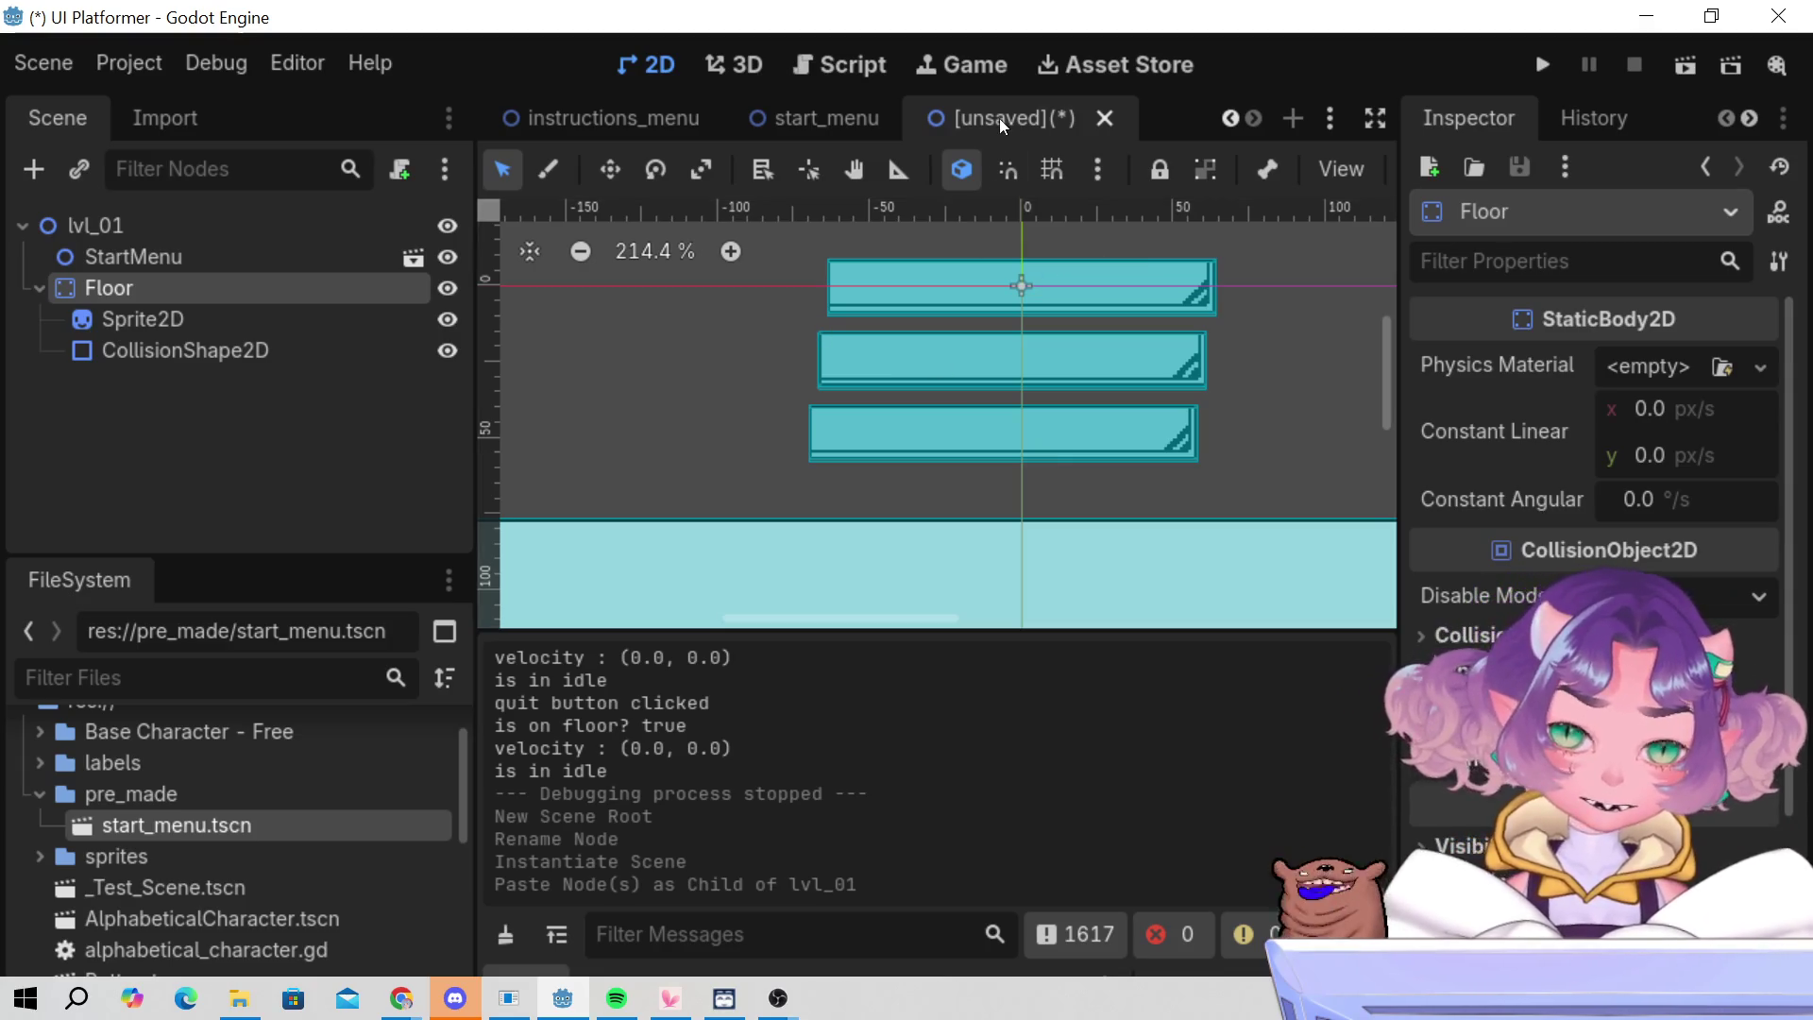
- Save the scene as lvl_01.tscn in the pre_made folder and run the game
key("ctrl+s")
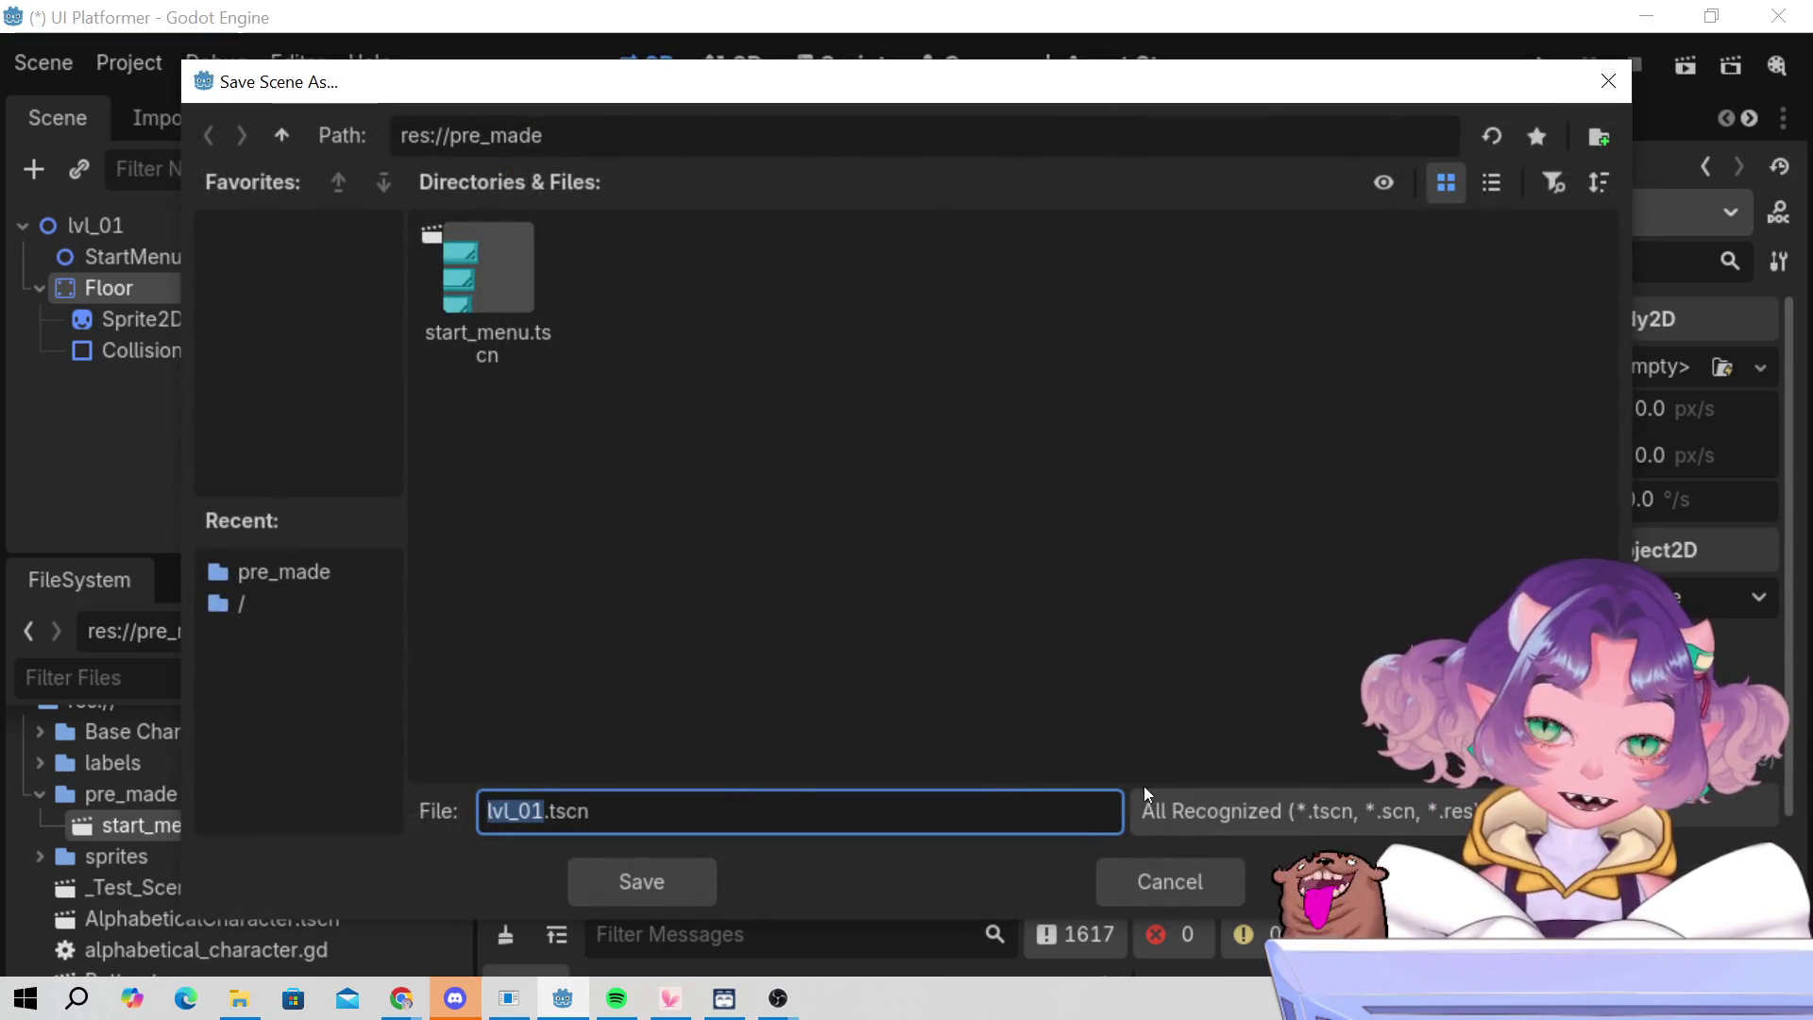
left_click(694, 886)
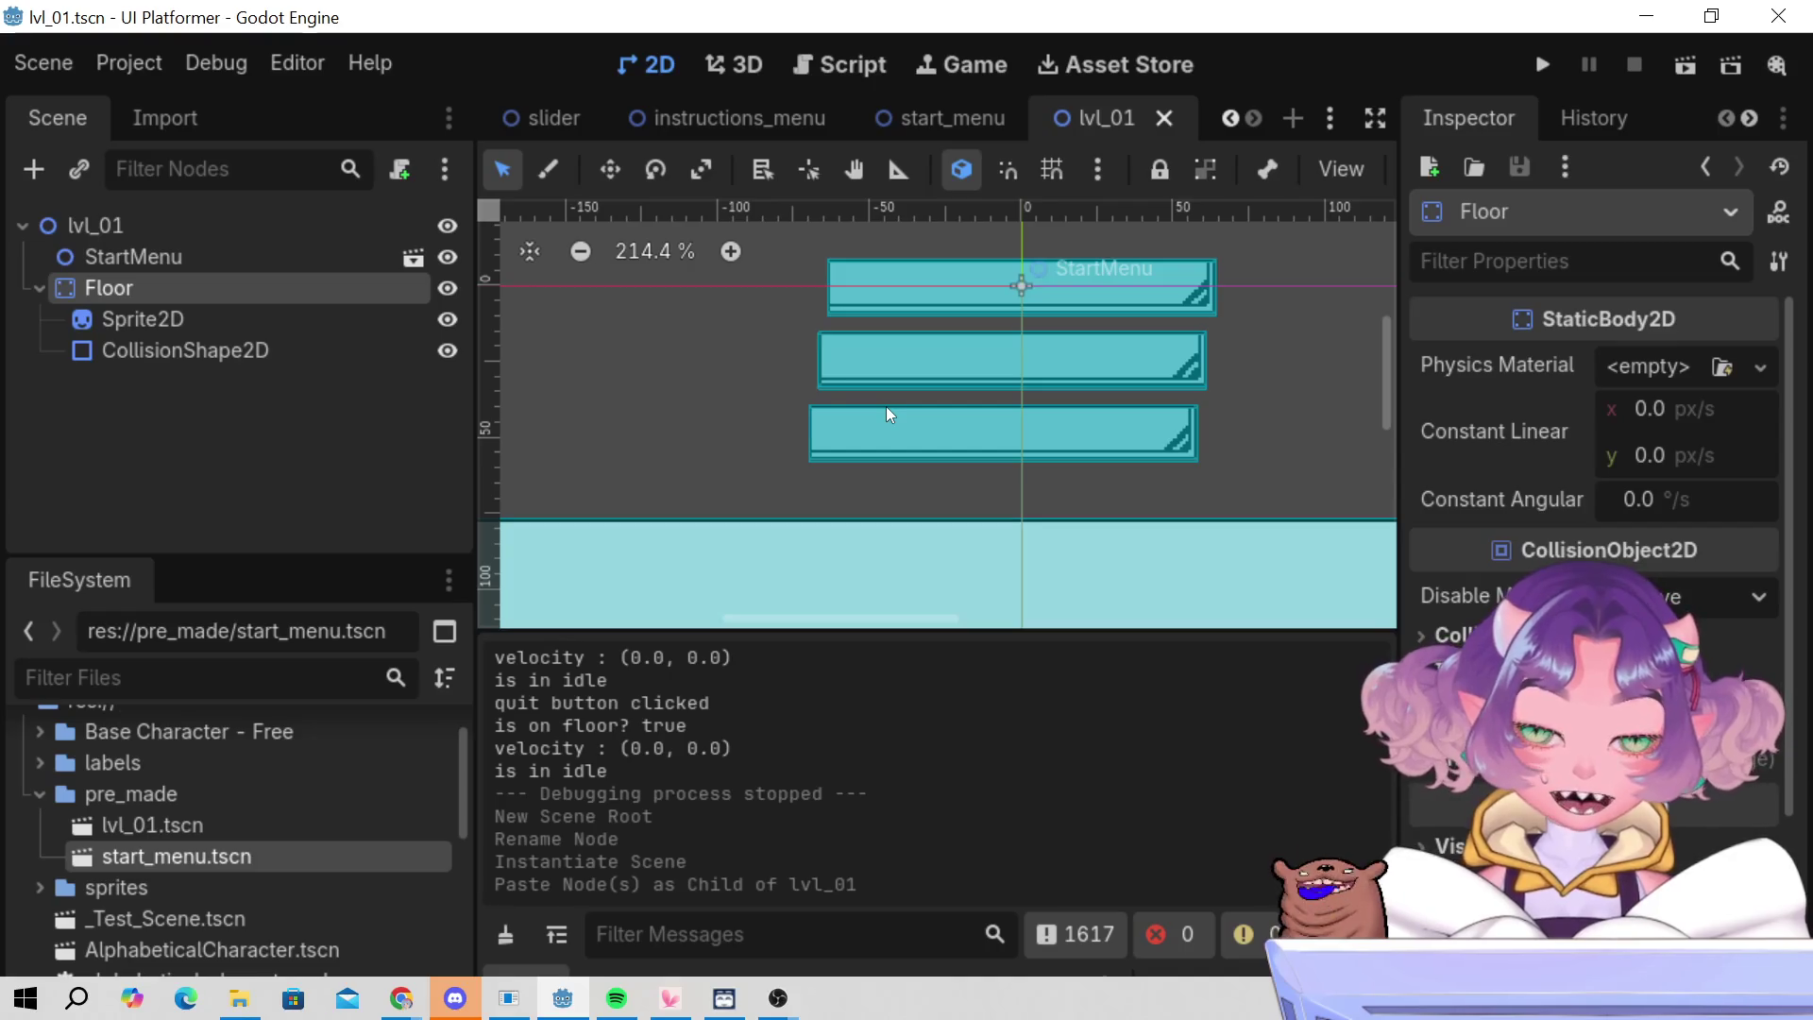
left_click(1542, 63)
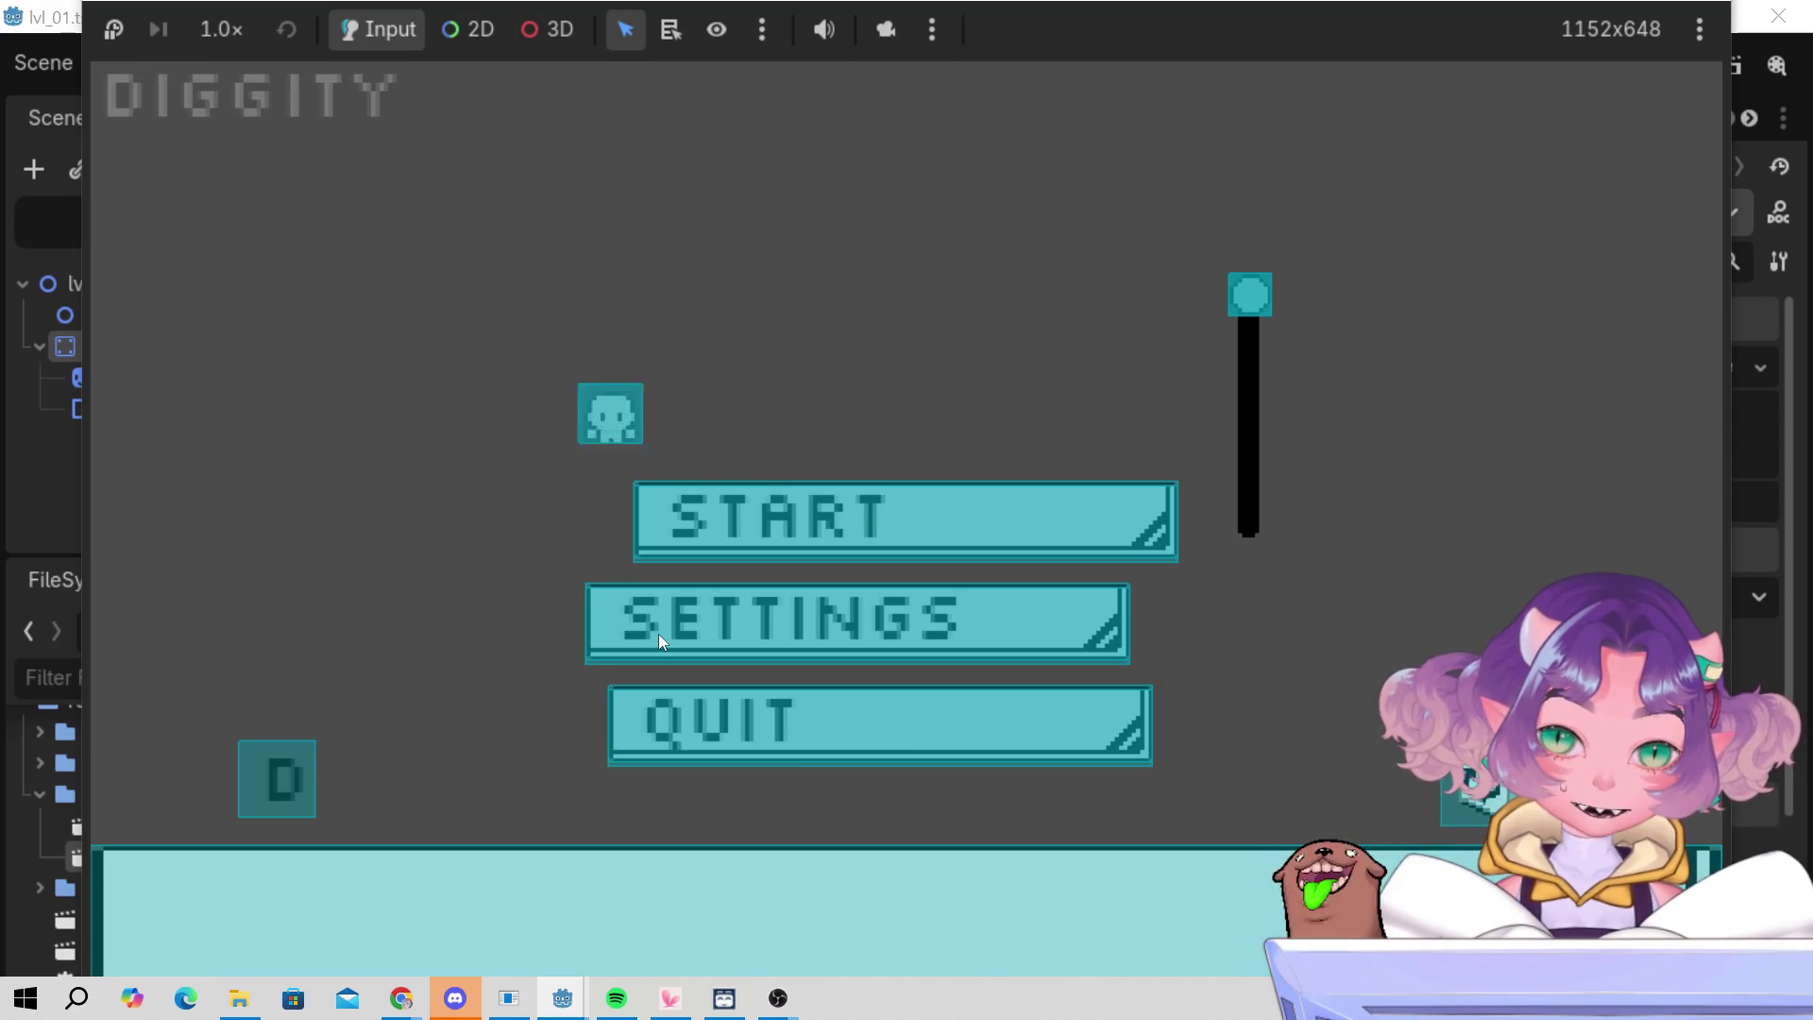
- Test the DIGGITY menu's vertical slider by dragging its knob up and down, then stop the game
mouse_move(1251, 315)
left_mouse_down()
mouse_move(1273, 445)
mouse_move(1257, 497)
left_mouse_up()
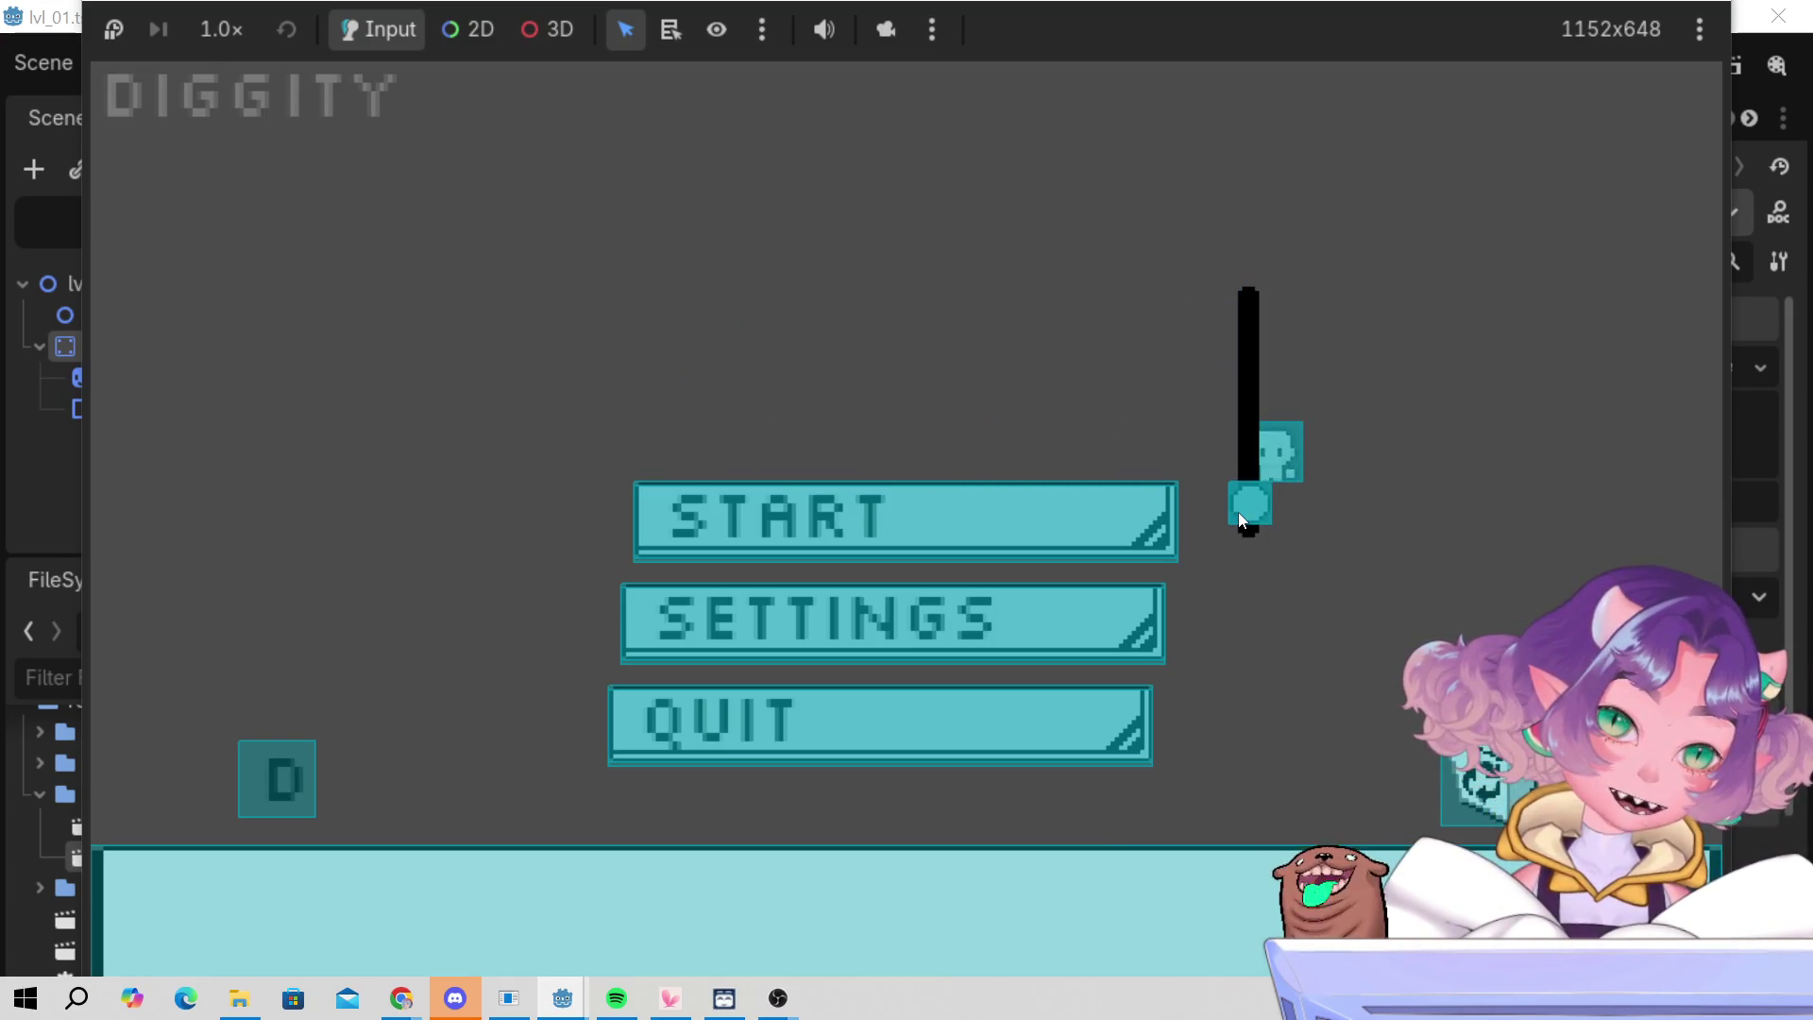
left_click_drag(1254, 427, 1253, 464)
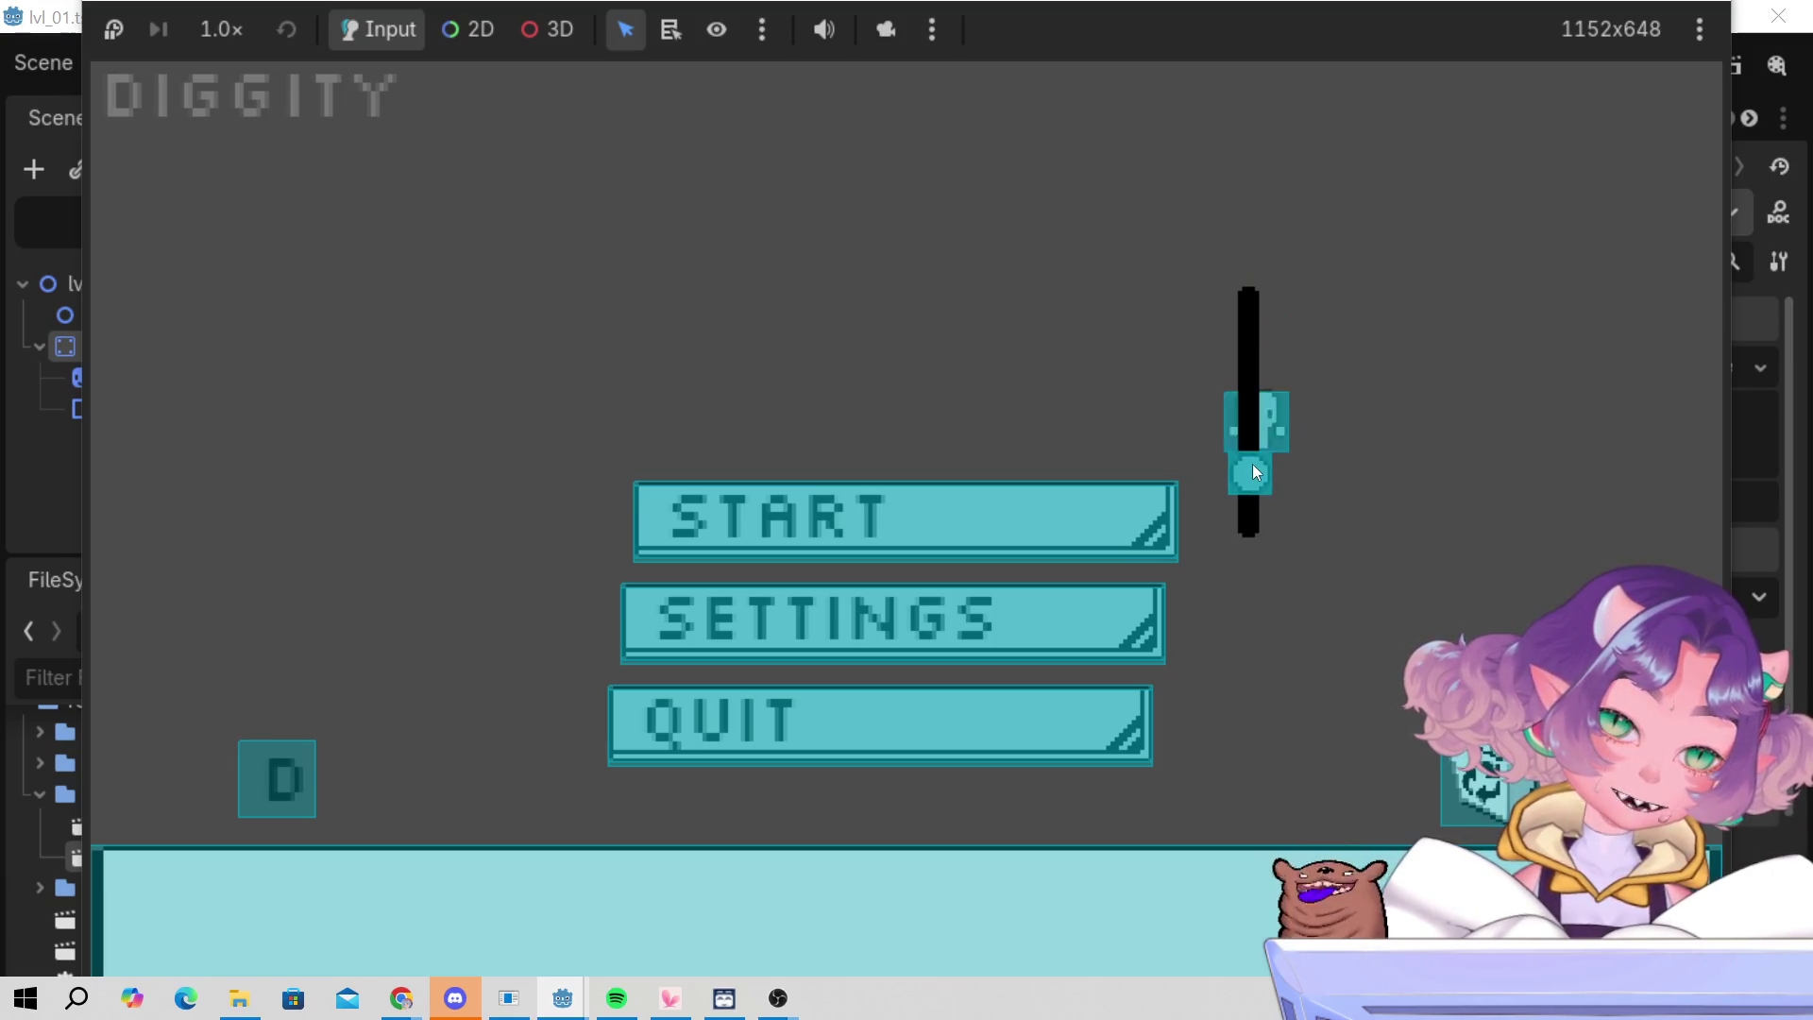
mouse_move(1251, 466)
left_mouse_down()
mouse_move(1244, 292)
mouse_move(1263, 546)
mouse_move(1254, 400)
left_mouse_up()
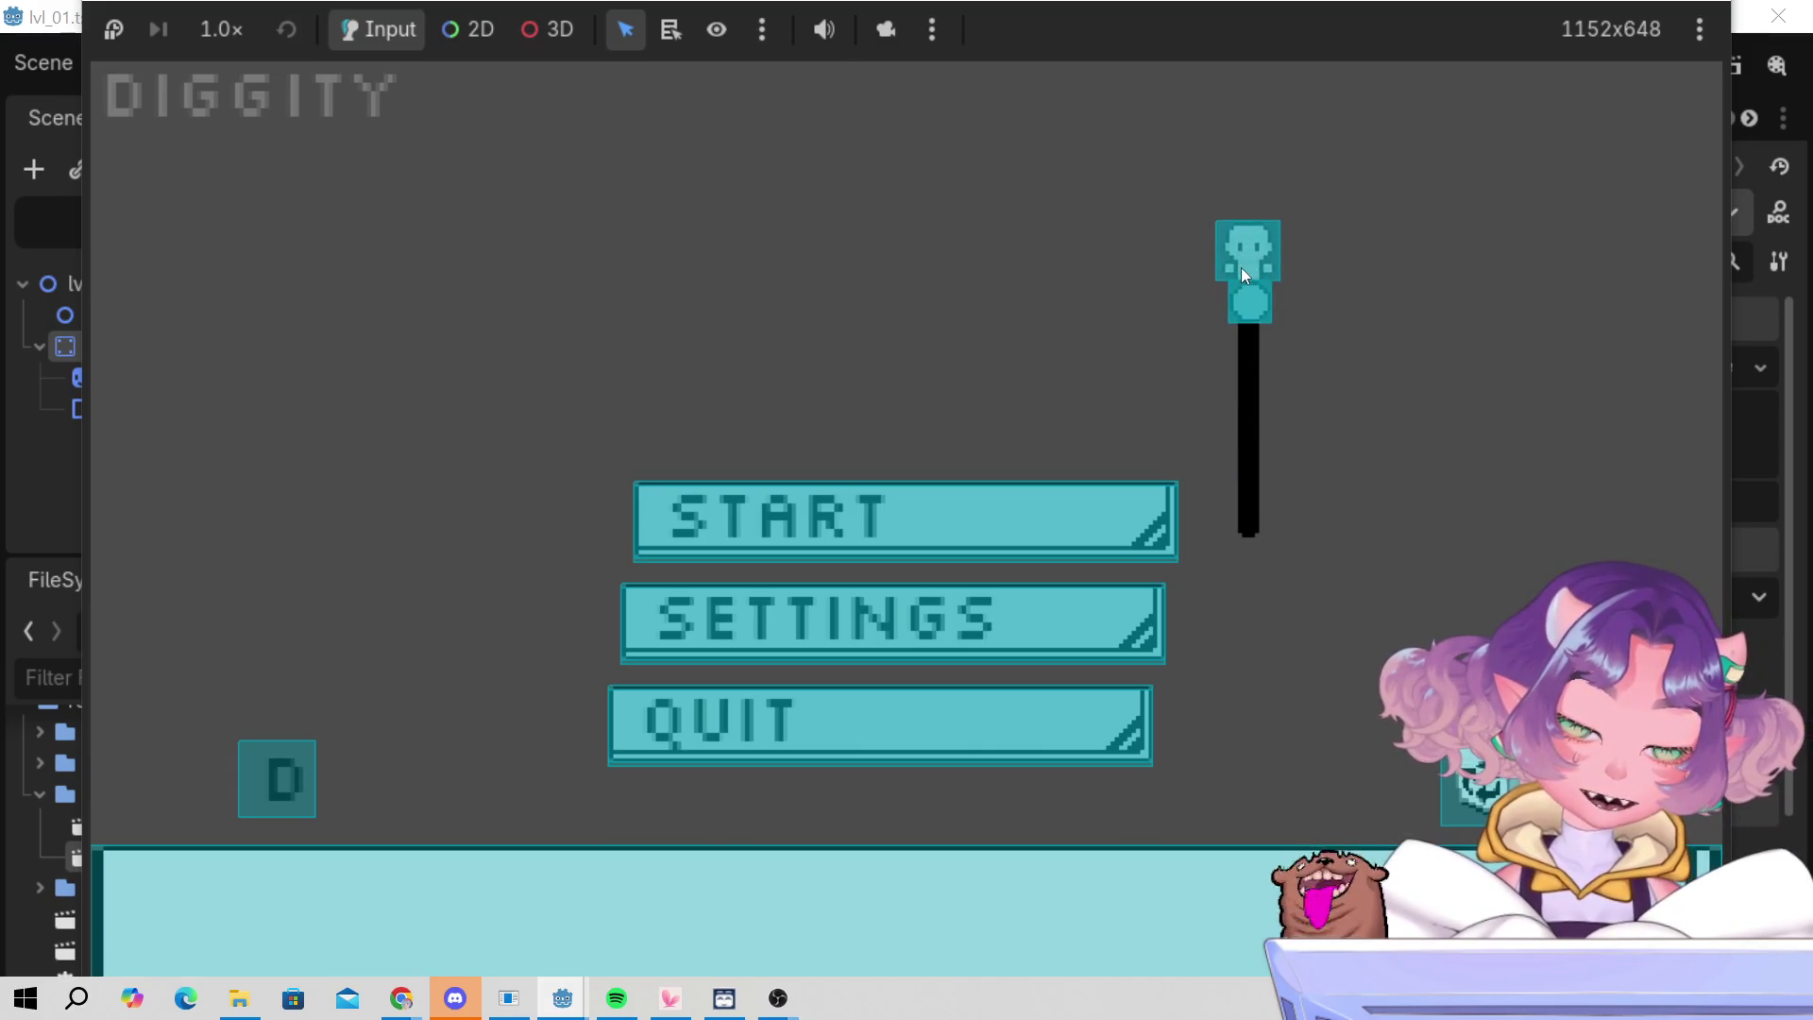
mouse_move(1260, 271)
left_mouse_down()
mouse_move(1256, 548)
mouse_move(1193, 350)
left_mouse_up()
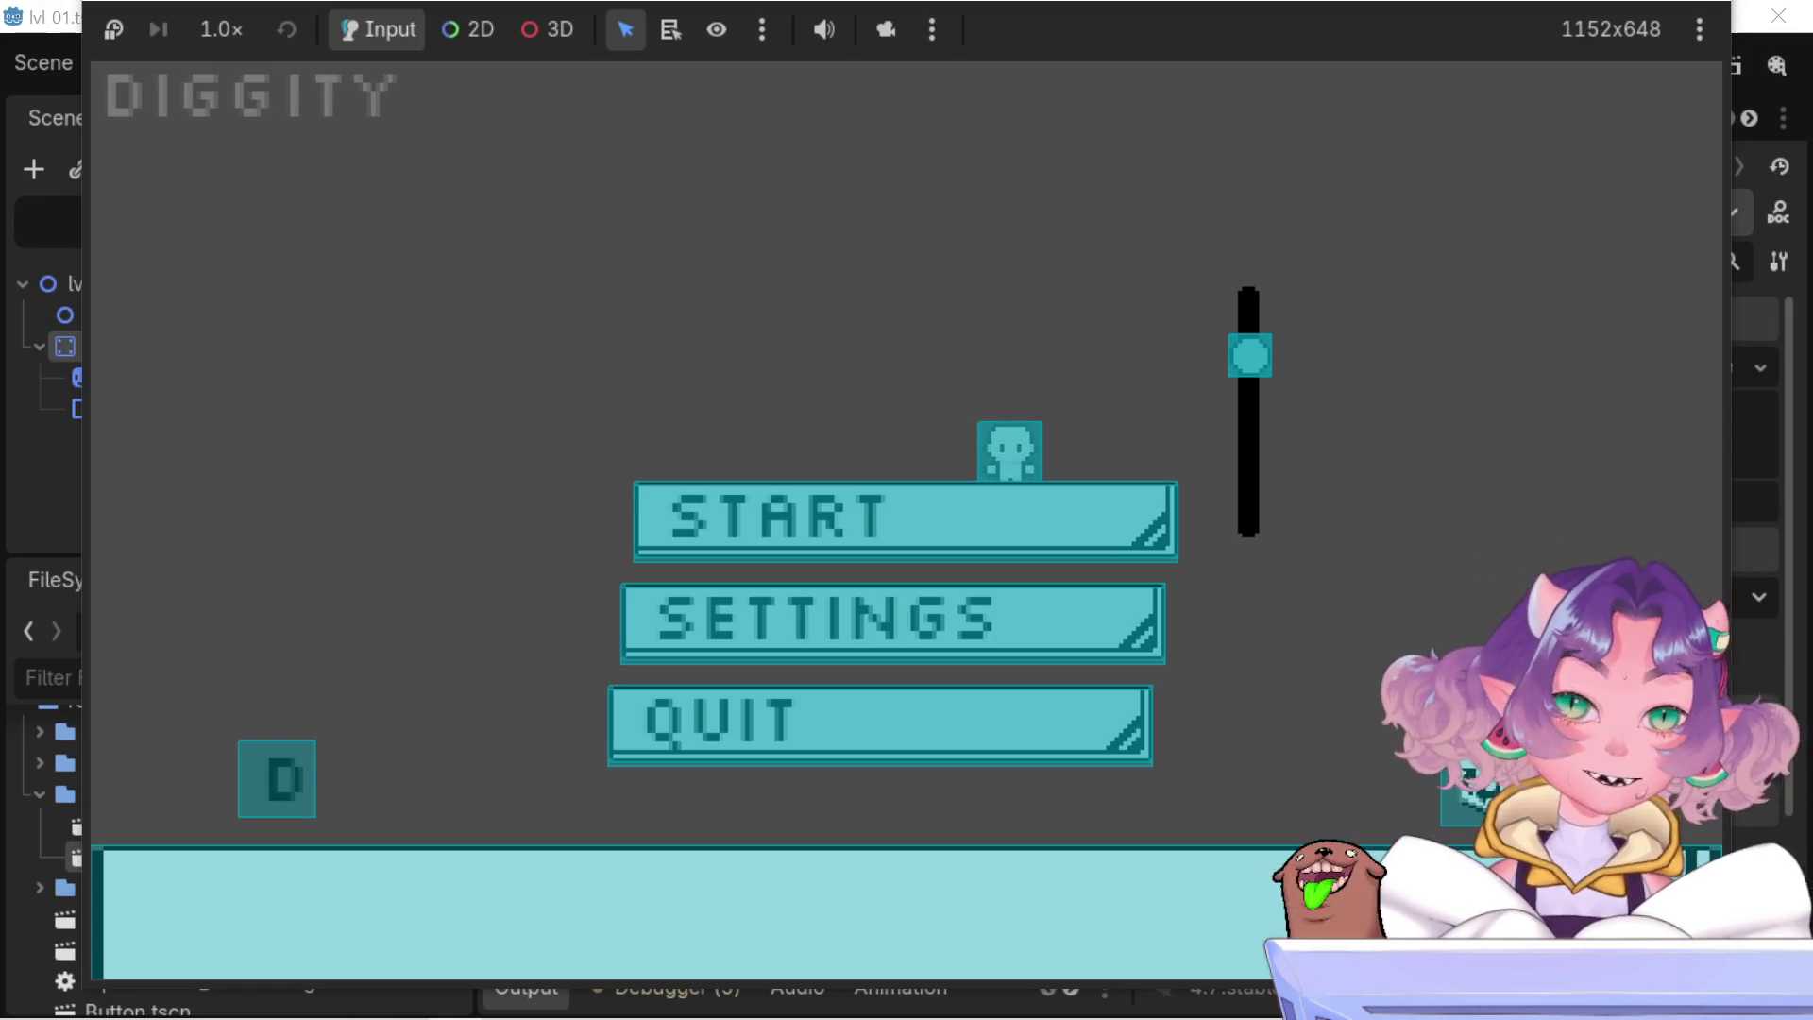
key("F8")
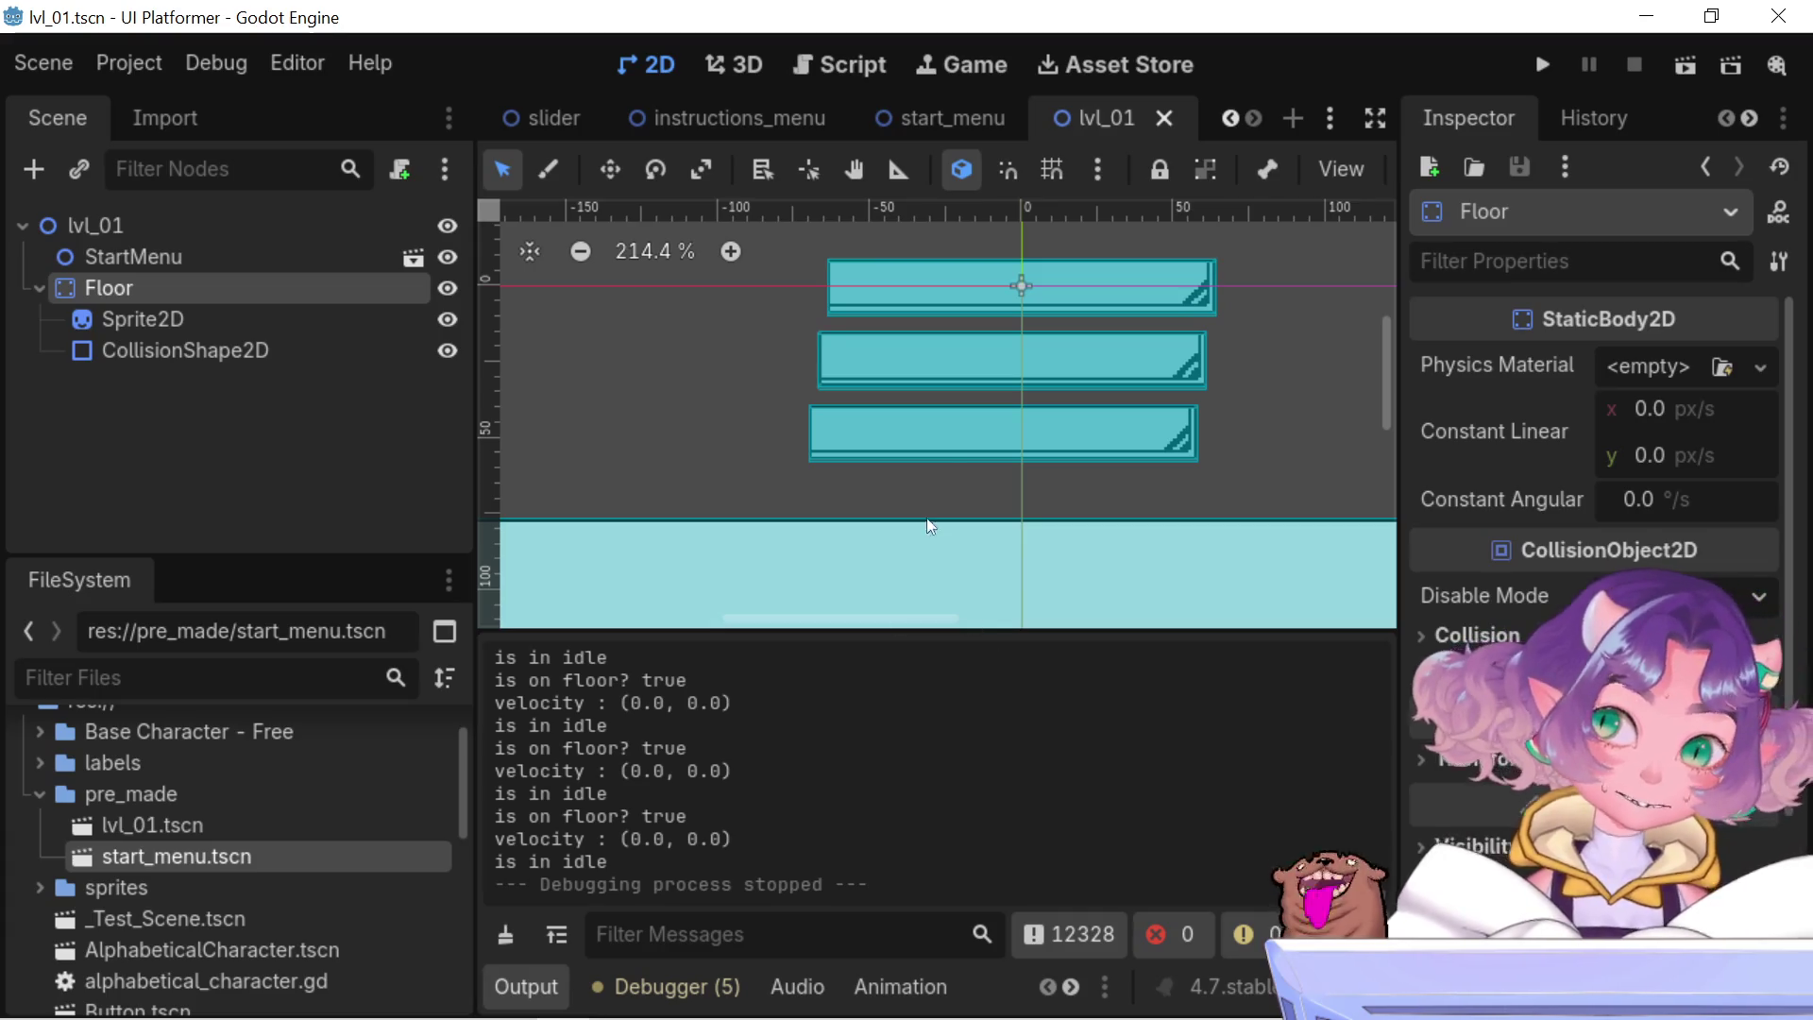
- Zoom out and pan the lvl_01 view across the platforms
scroll(946, 478, "down", 4)
left_click_drag(1017, 477, 979, 492)
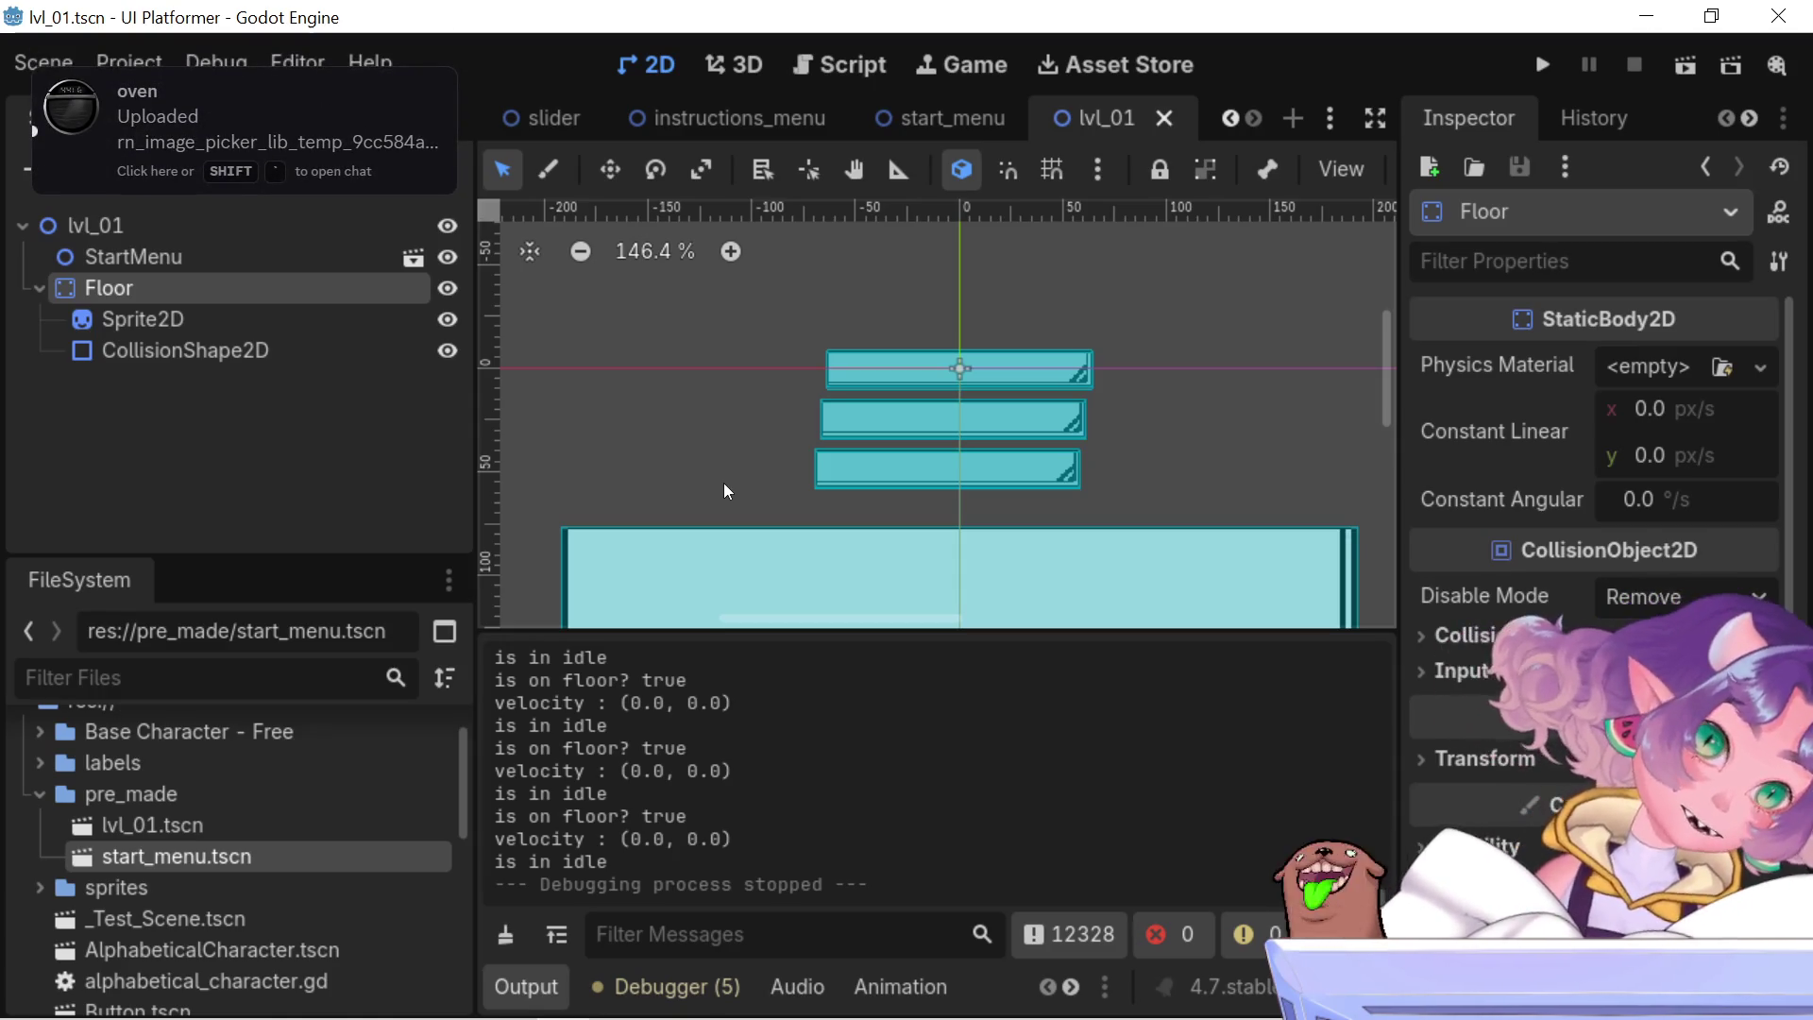
mouse_move(807, 118)
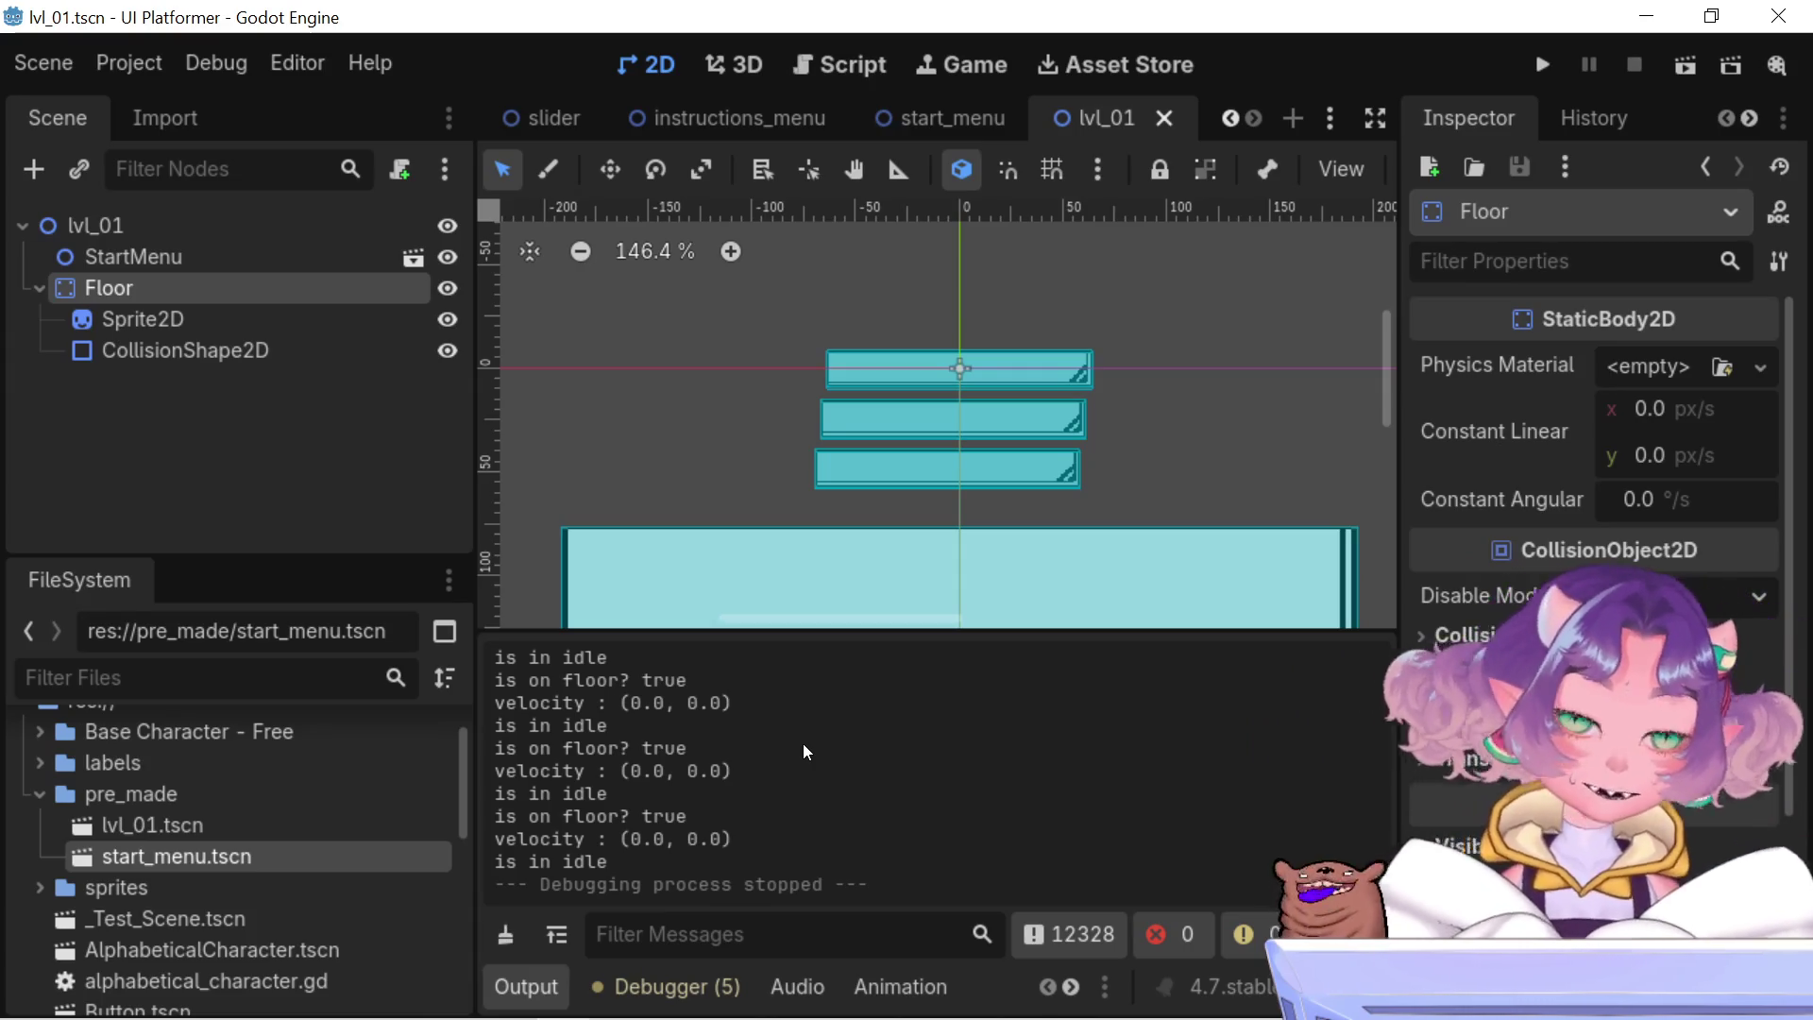
- Check the lvl_01 scene's StartMenu instance above the Floor StaticBody2D
mouse_move(803, 1018)
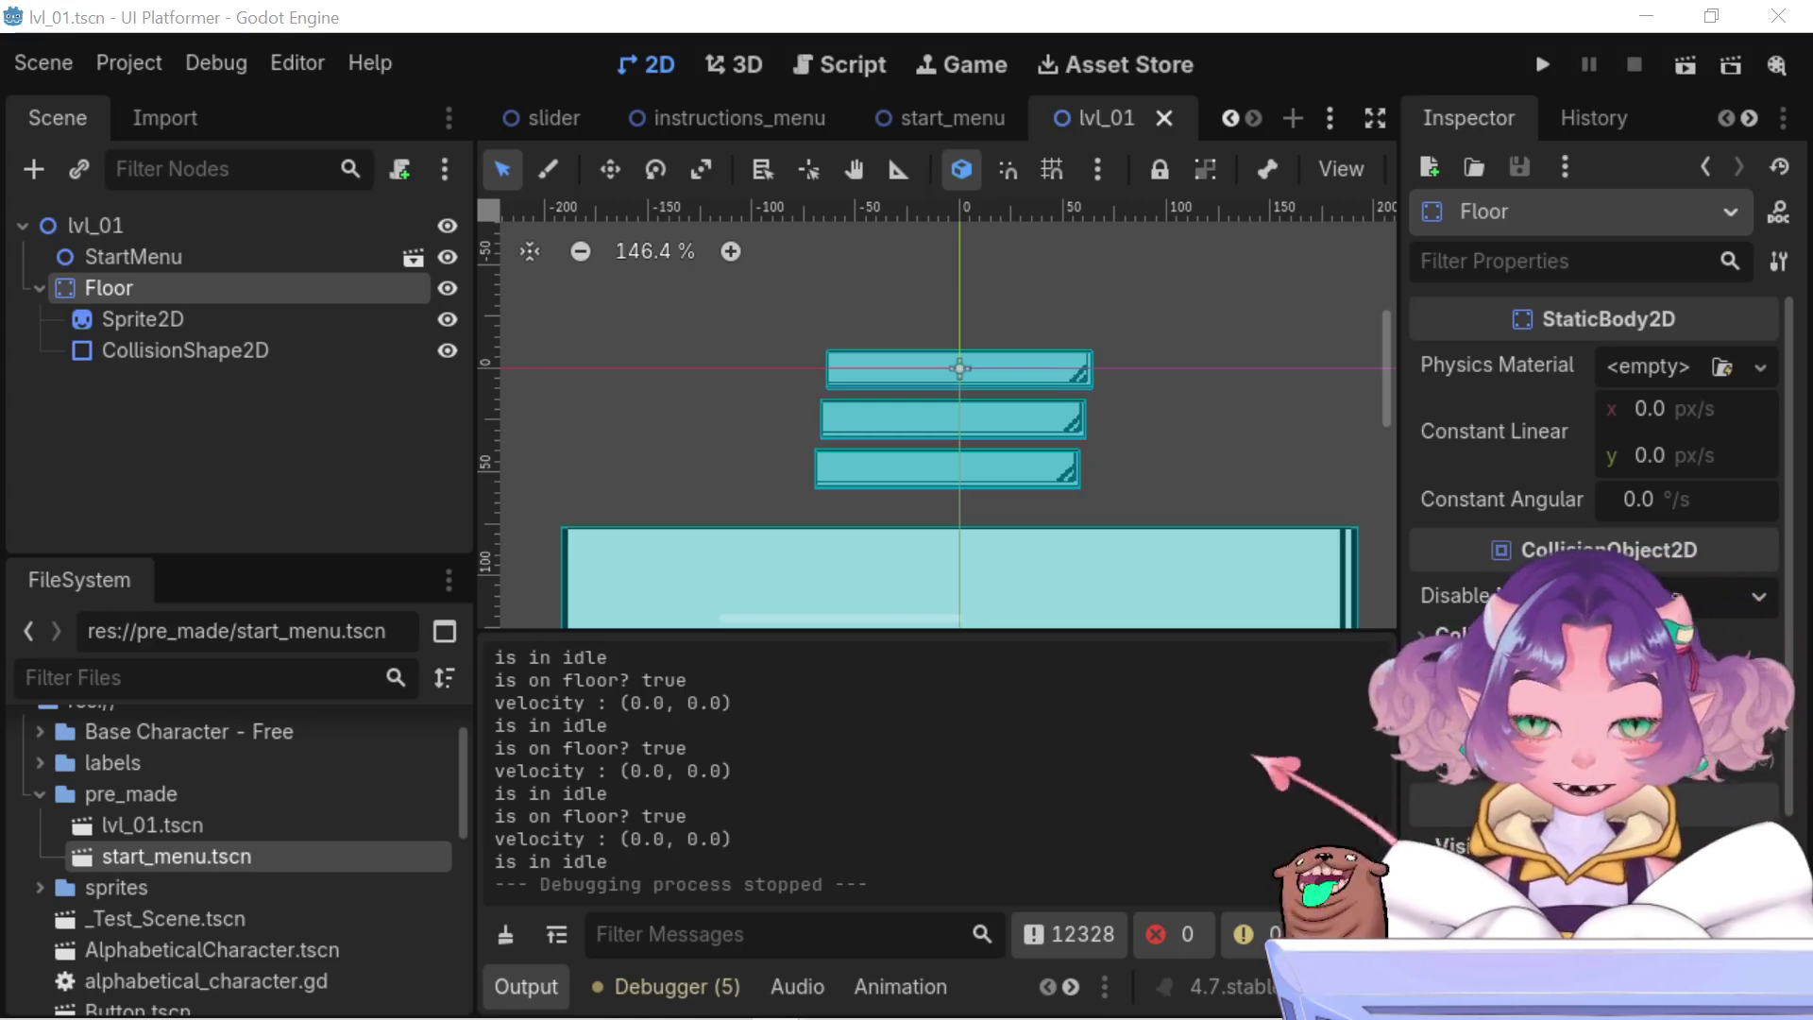
scroll(872, 337, "down", 2)
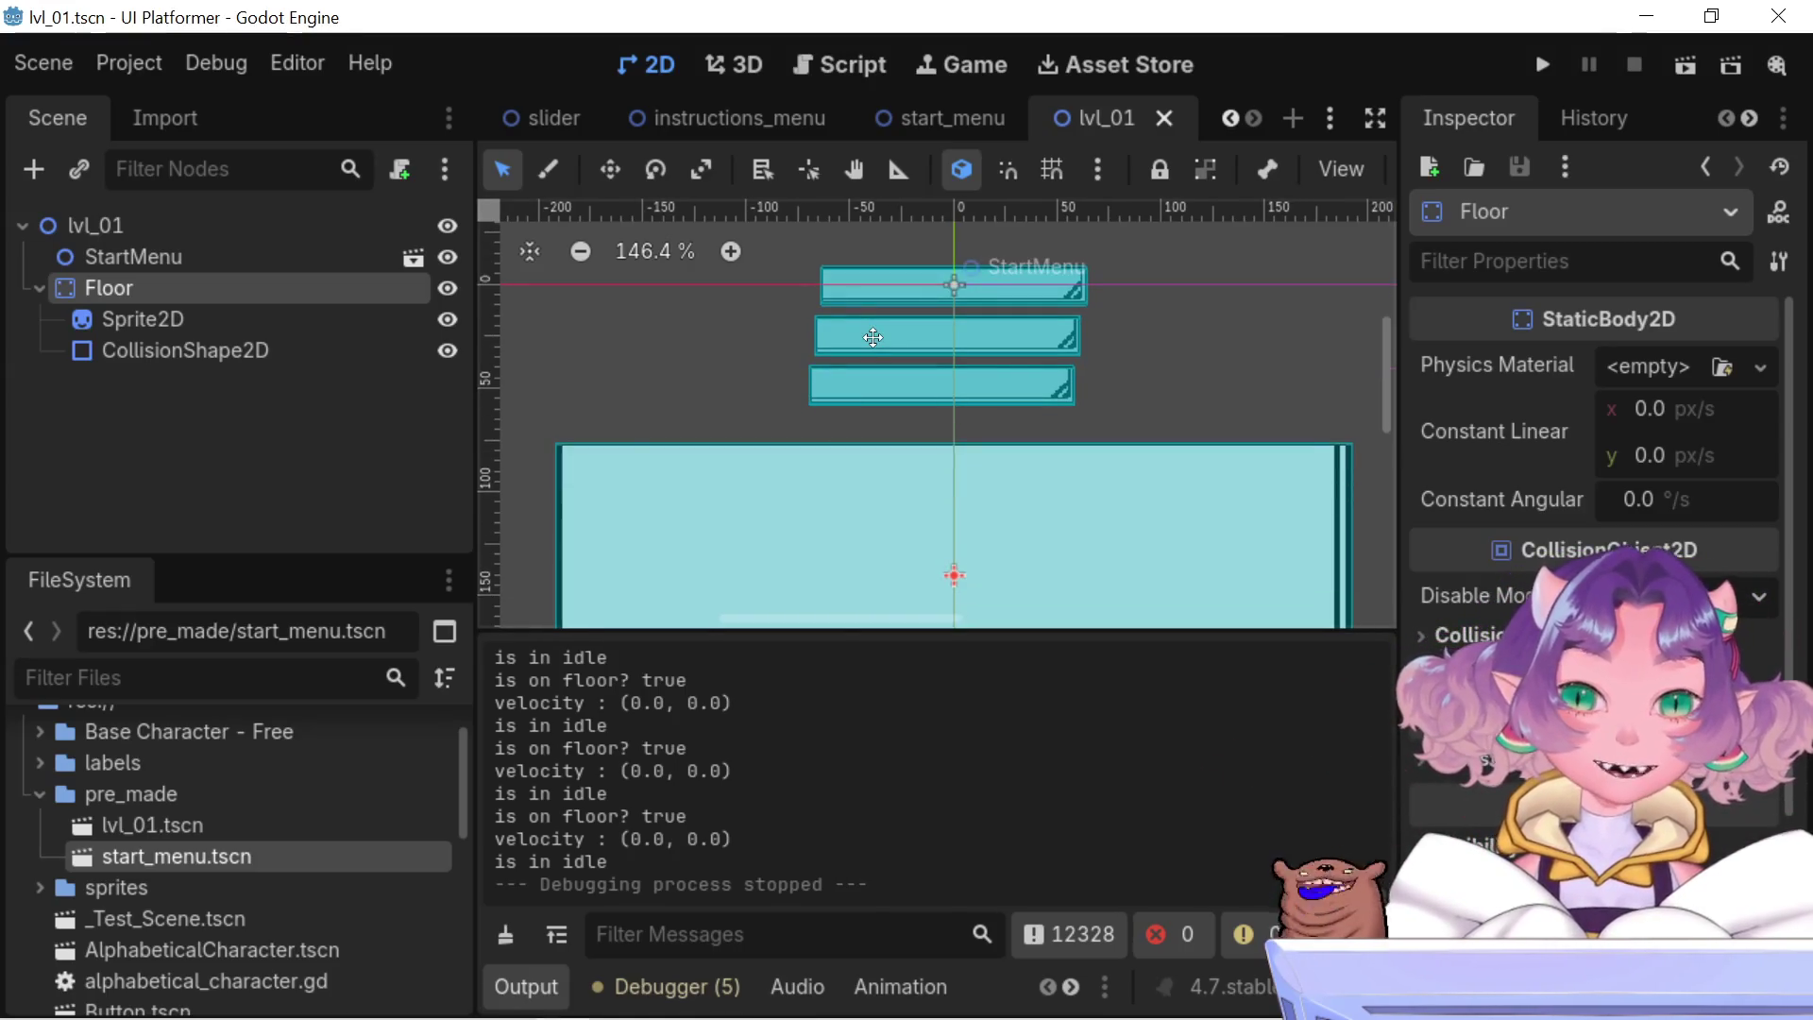
scroll(872, 337, "down", 3)
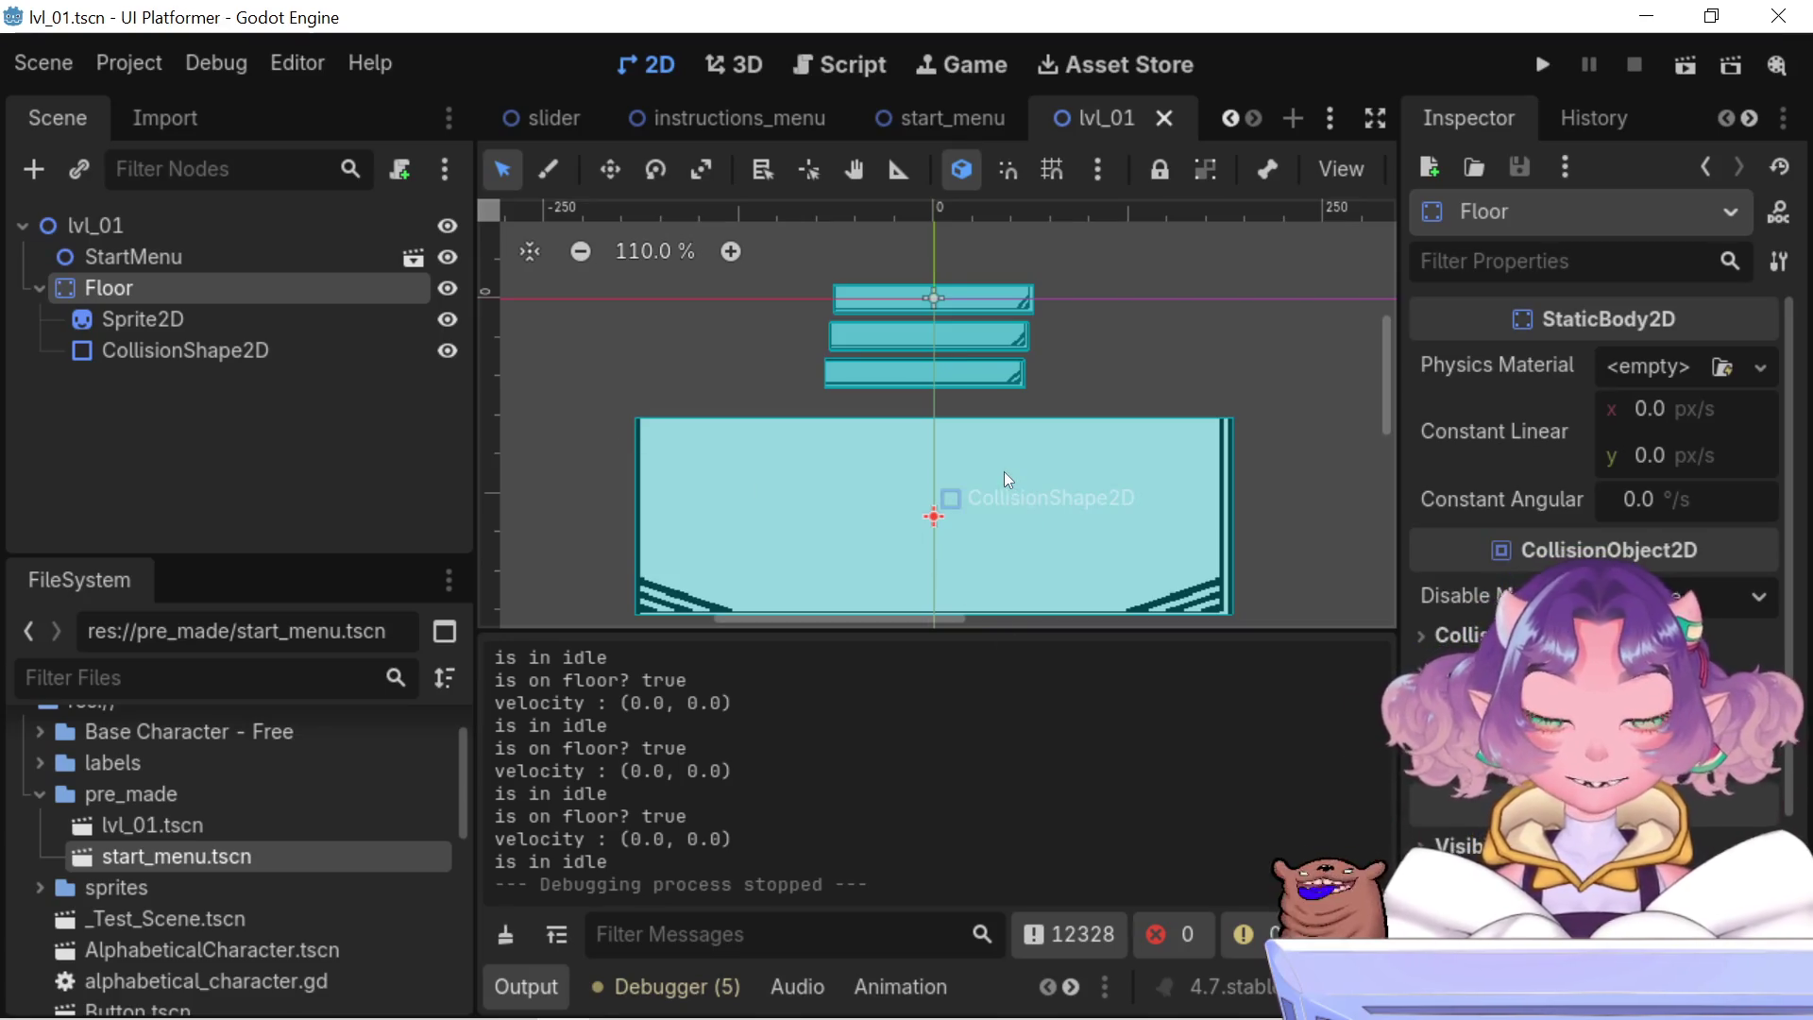
key("w")
key("e")
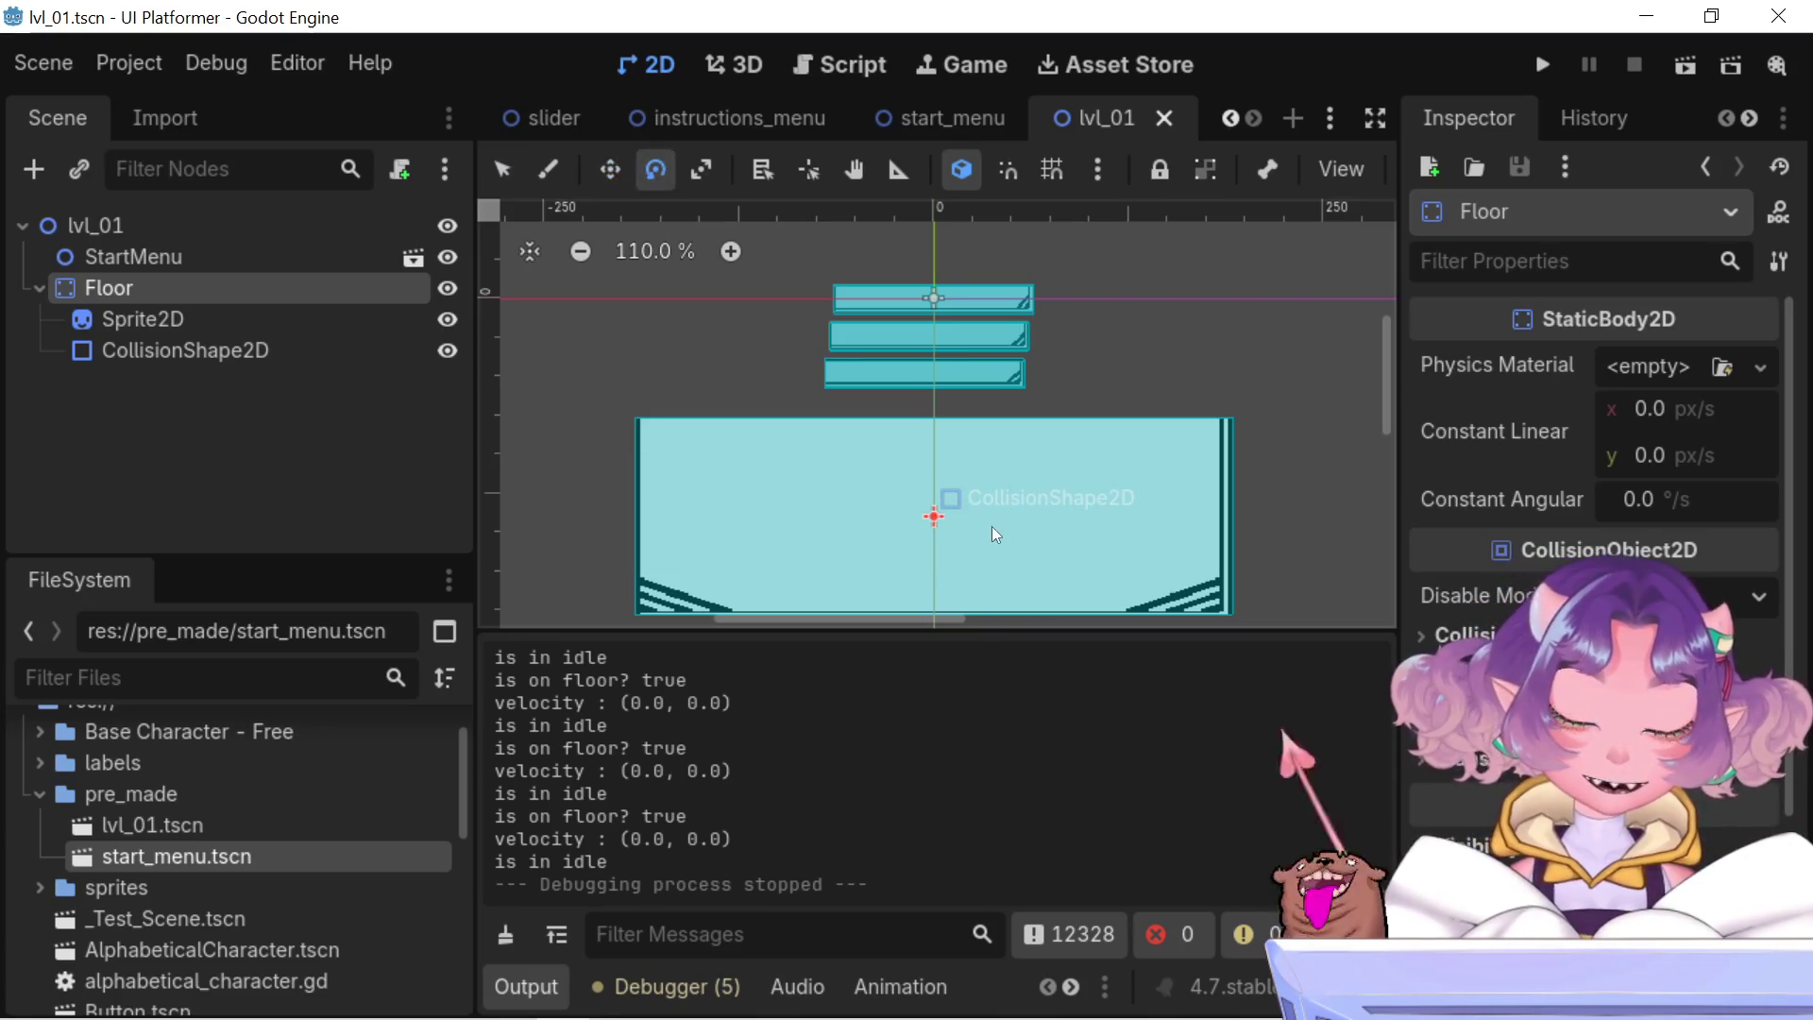
key("s")
left_click_drag(981, 510, 1000, 508)
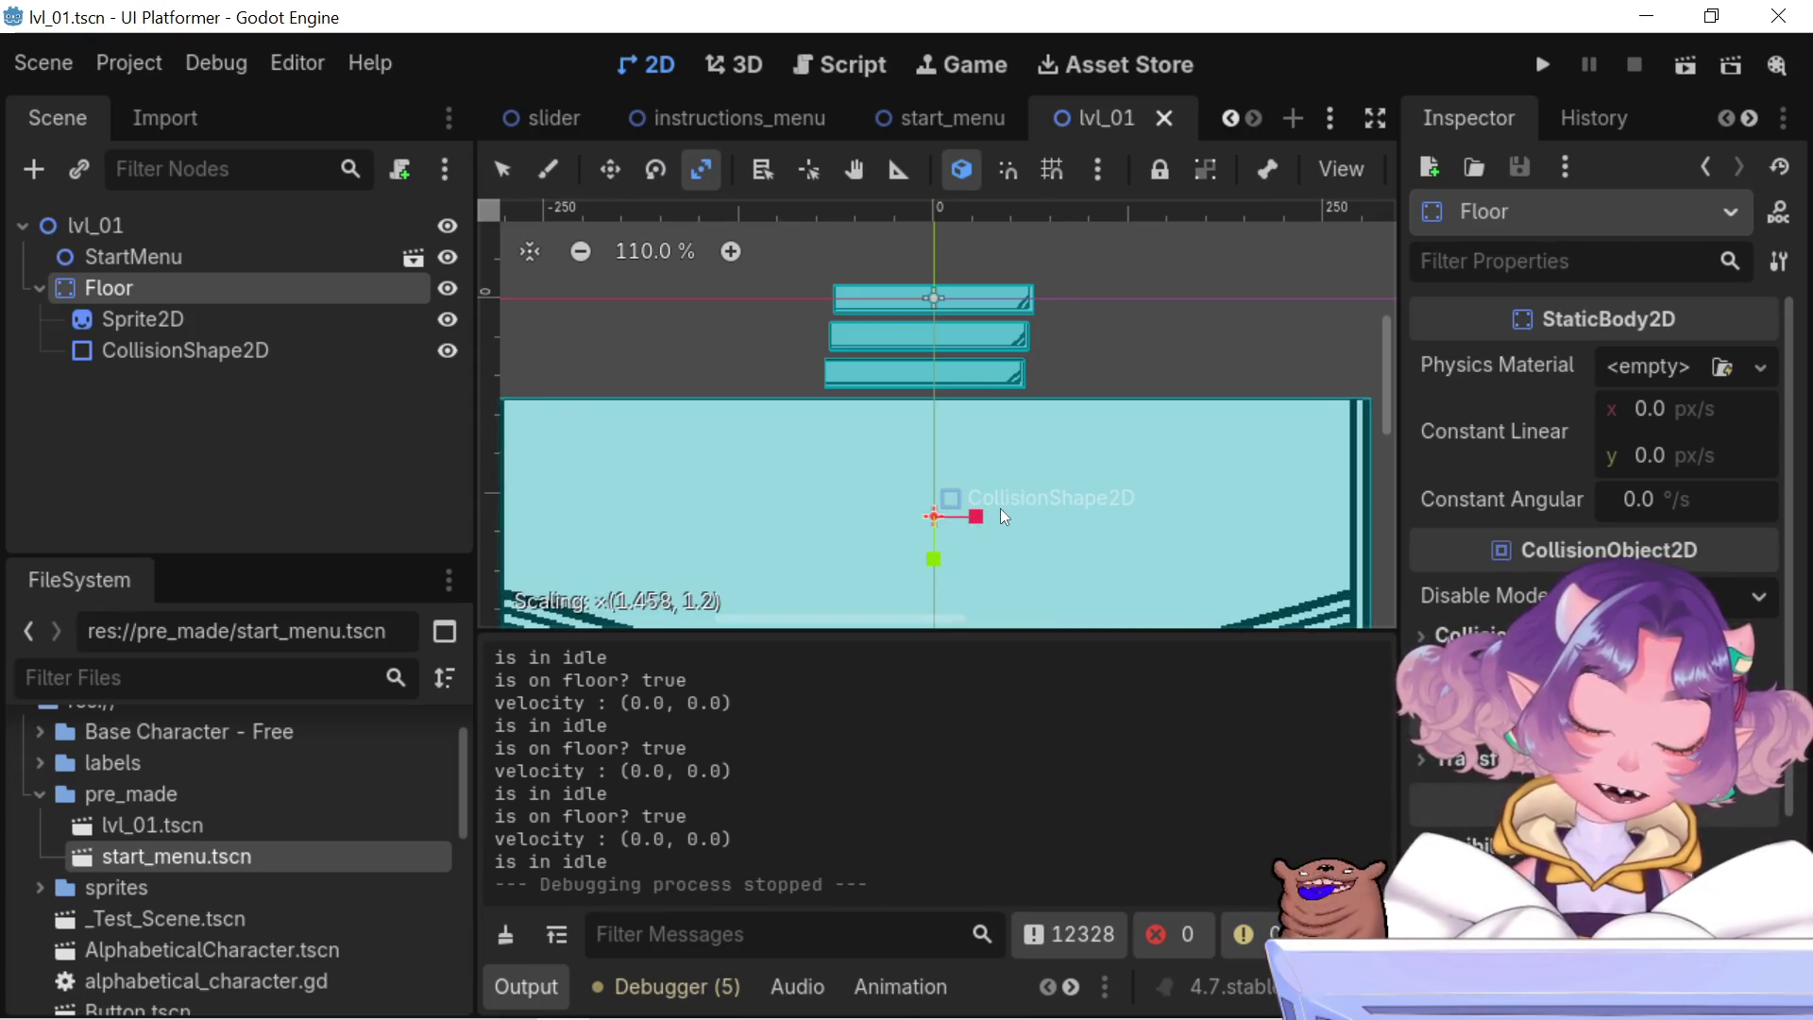
key("q")
key("w")
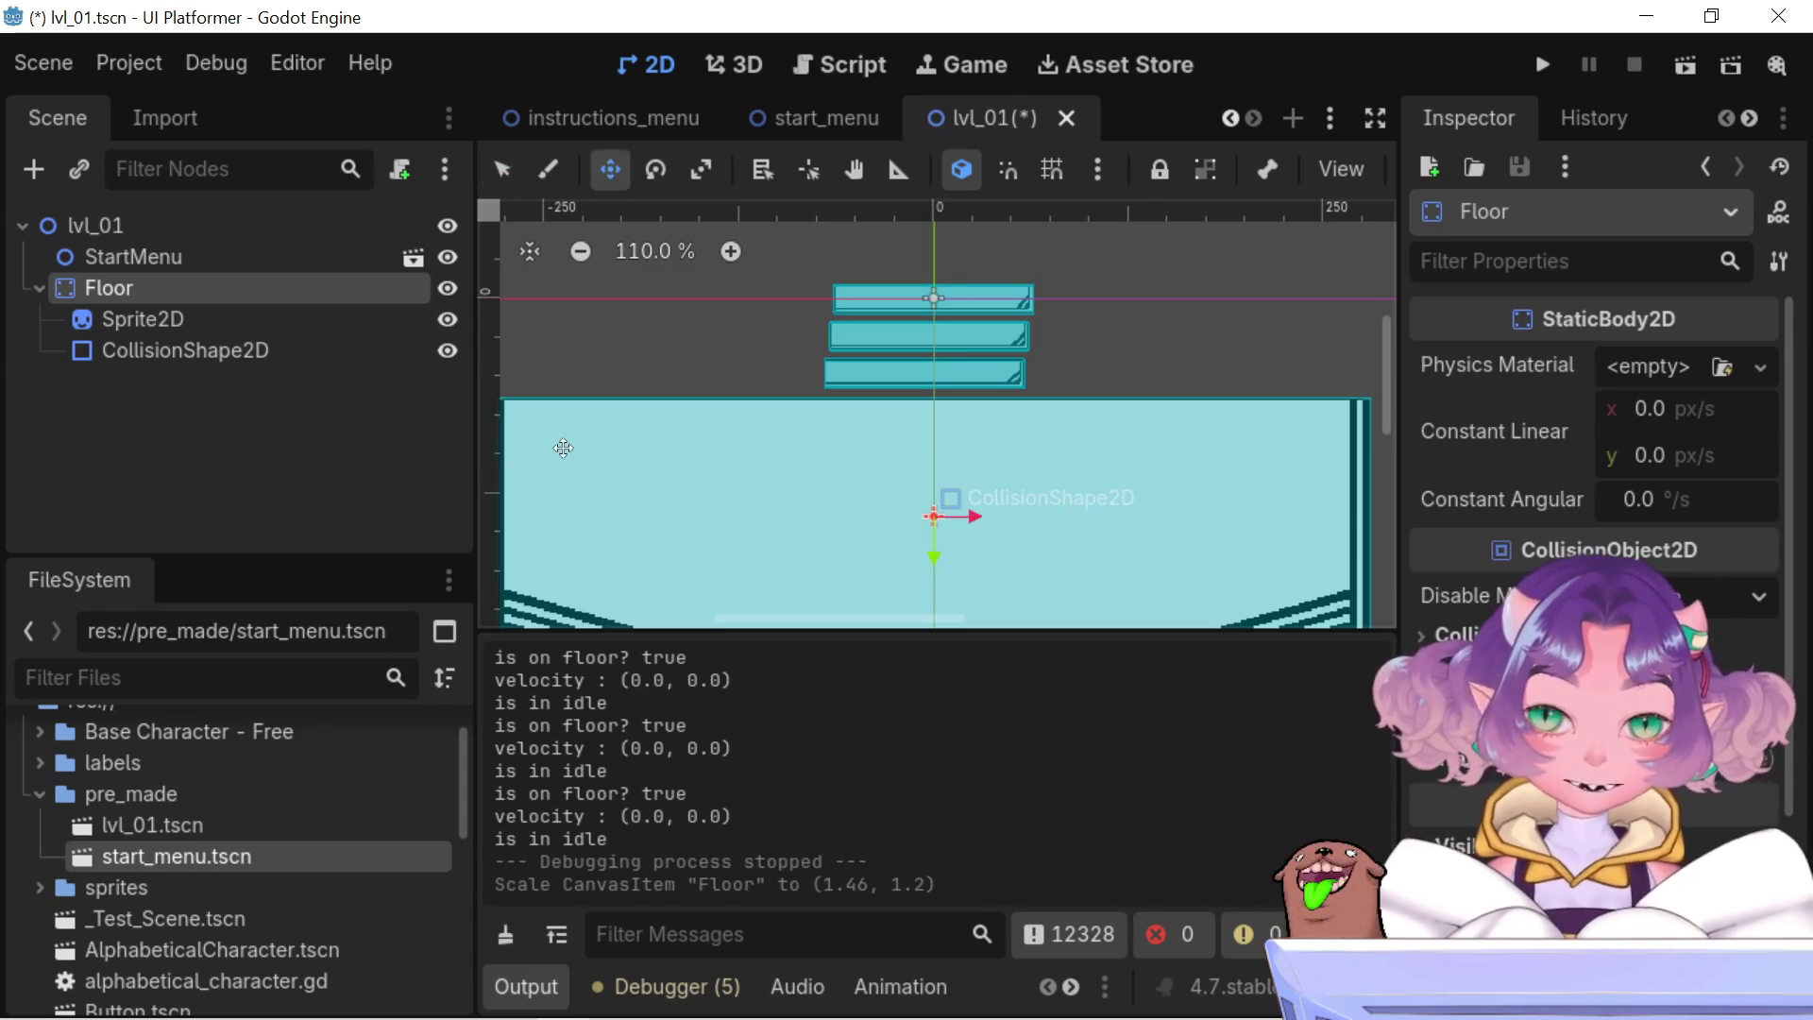
key("e")
key("s")
left_click_drag(933, 549, 927, 548)
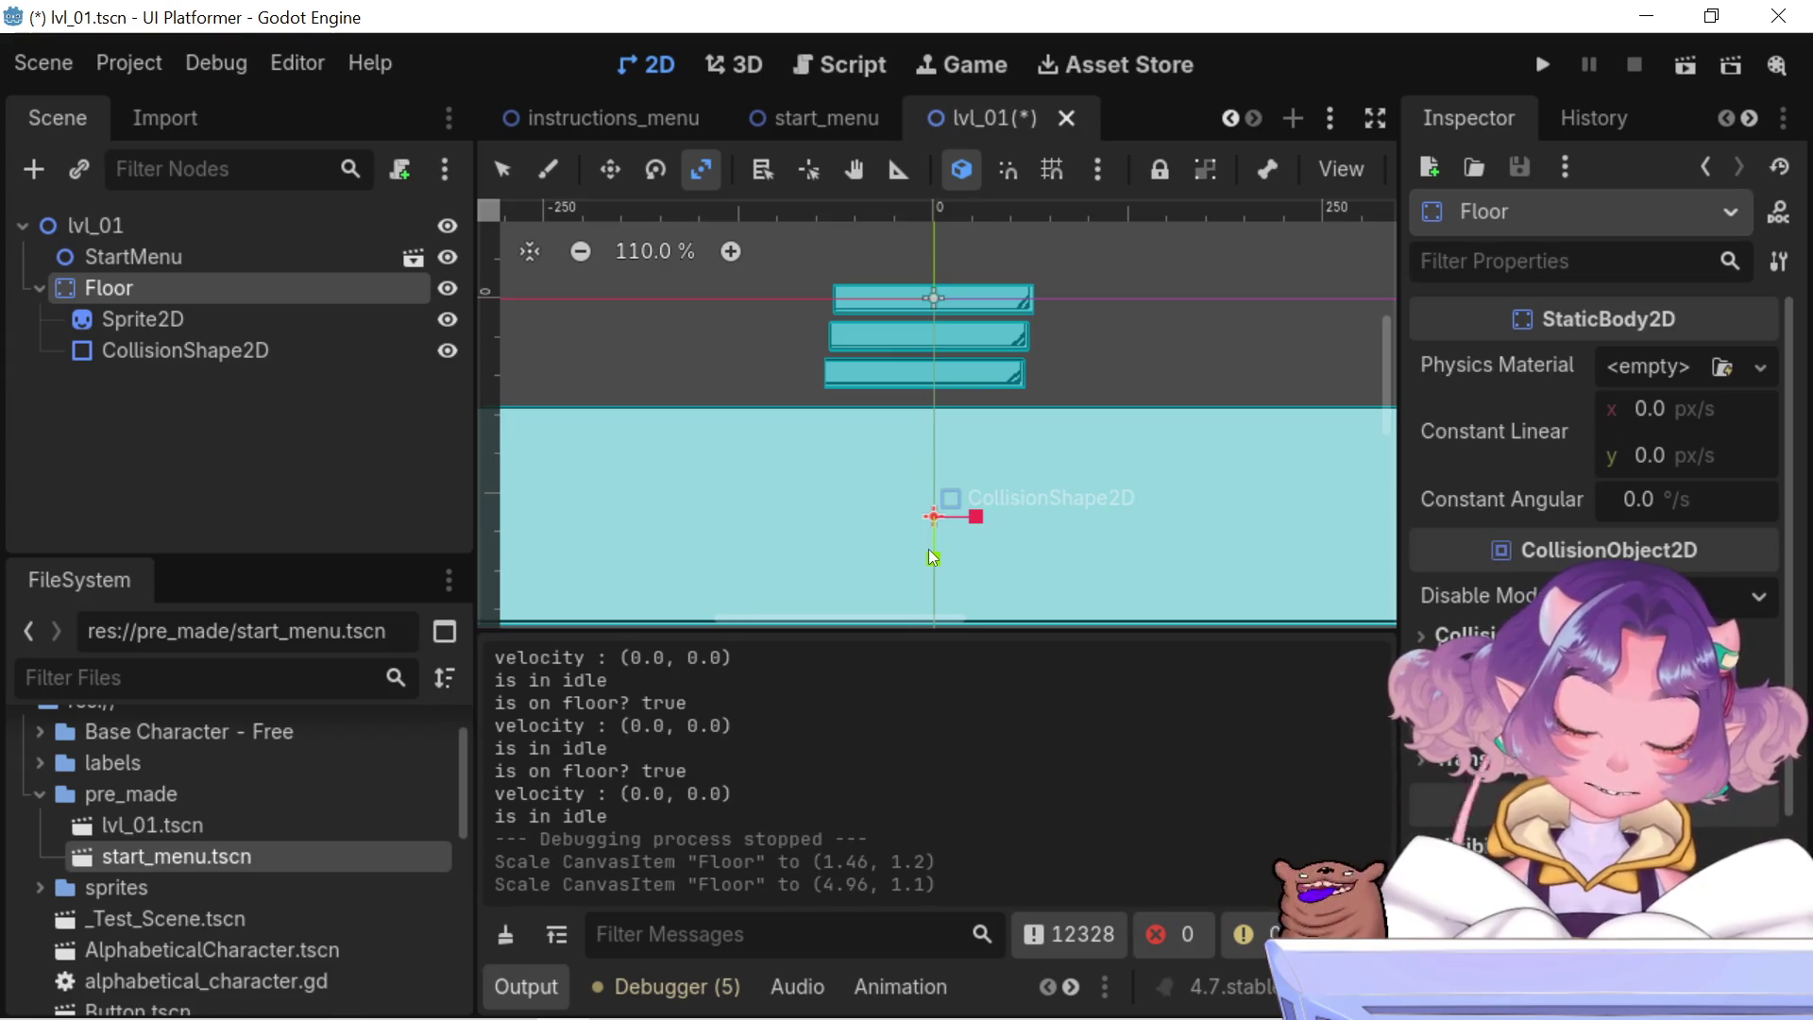
key("q")
key("w")
mouse_move(977, 516)
left_mouse_down()
mouse_move(1162, 491)
mouse_move(1643, 493)
left_mouse_up()
scroll(1021, 469, "down", 10)
scroll(1021, 470, "down", 2)
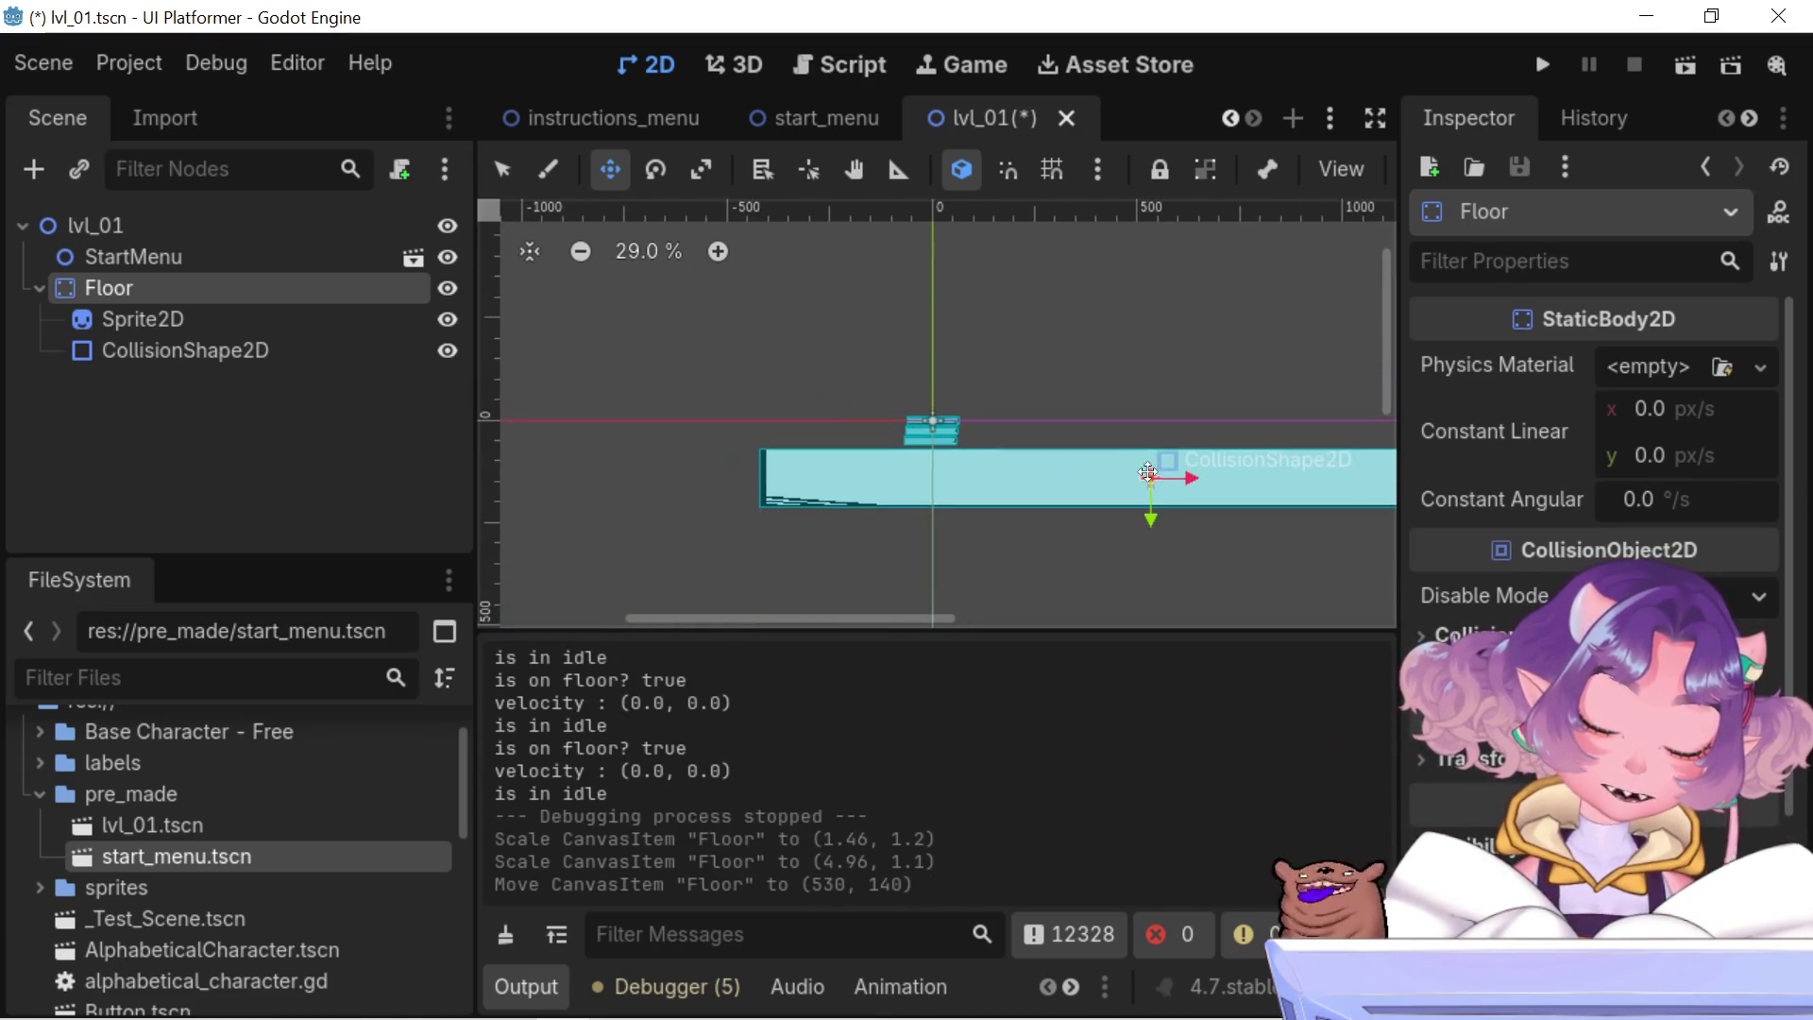
key("e")
key("s")
left_click_drag(1189, 481, 1164, 478)
scroll(1144, 489, "up", 7)
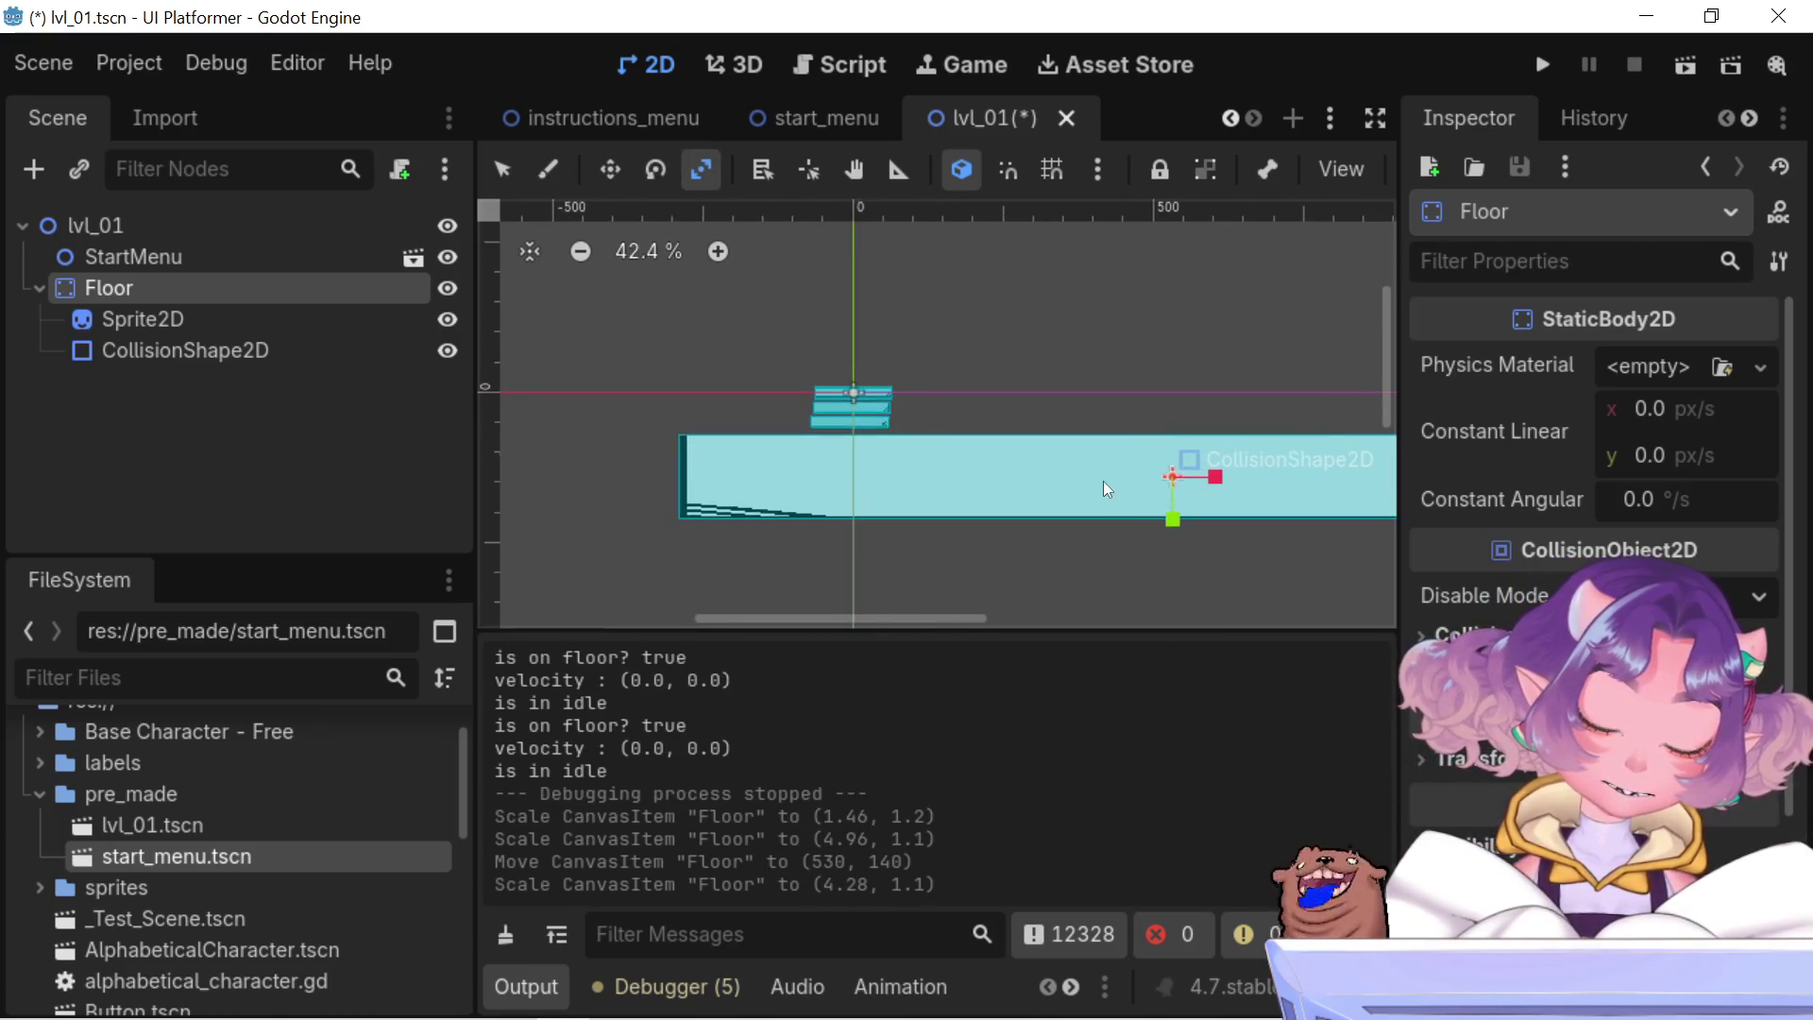
key("w")
key("e")
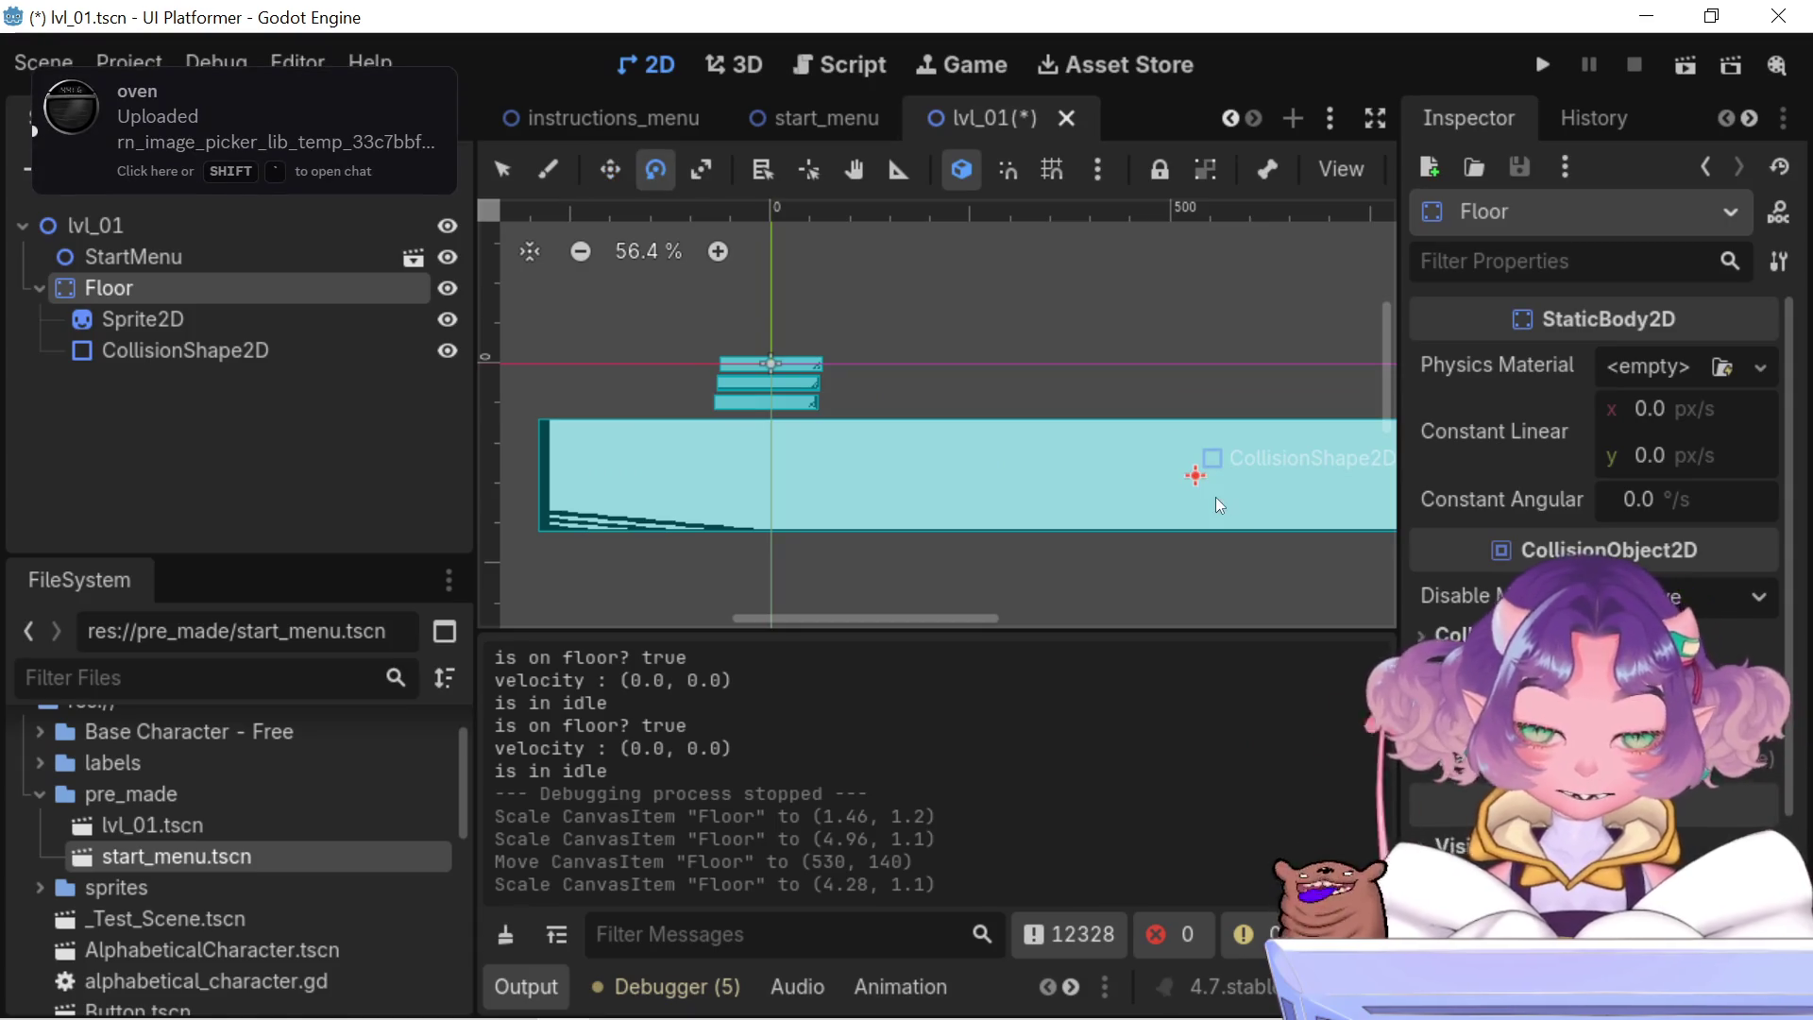
key("s")
scroll(793, 373, "up", 4)
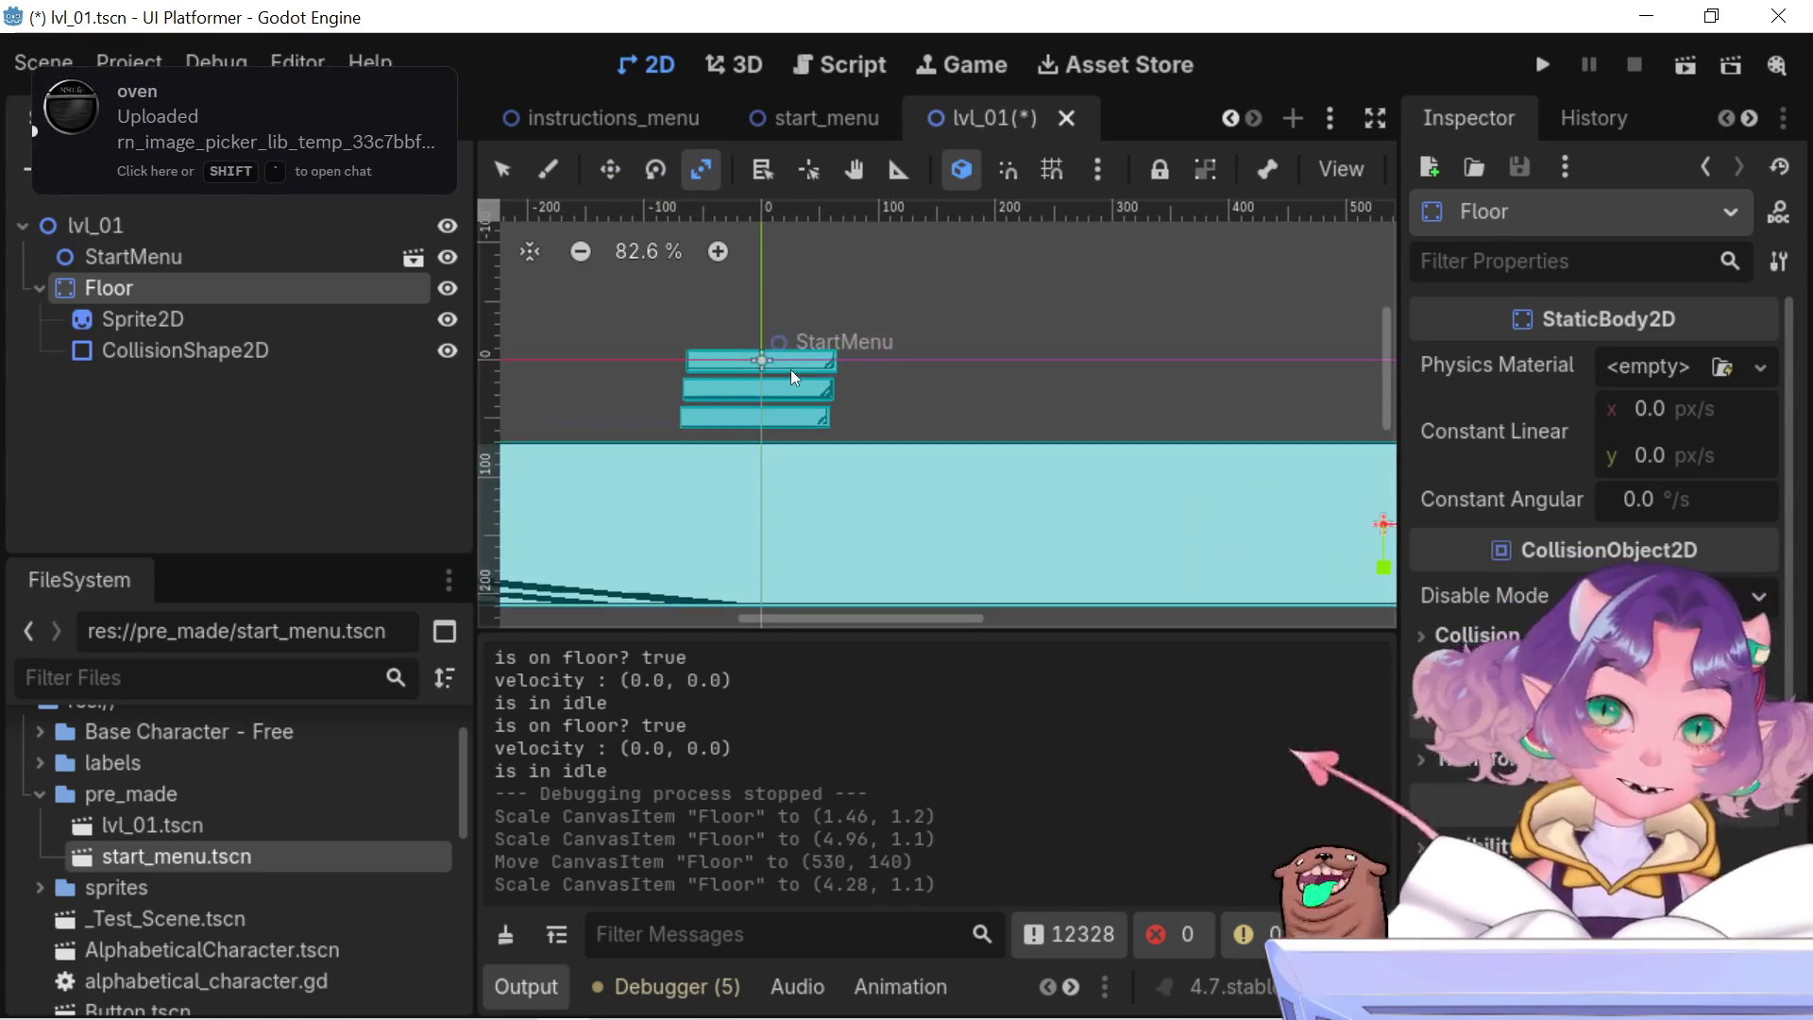
scroll(767, 431, "up", 1)
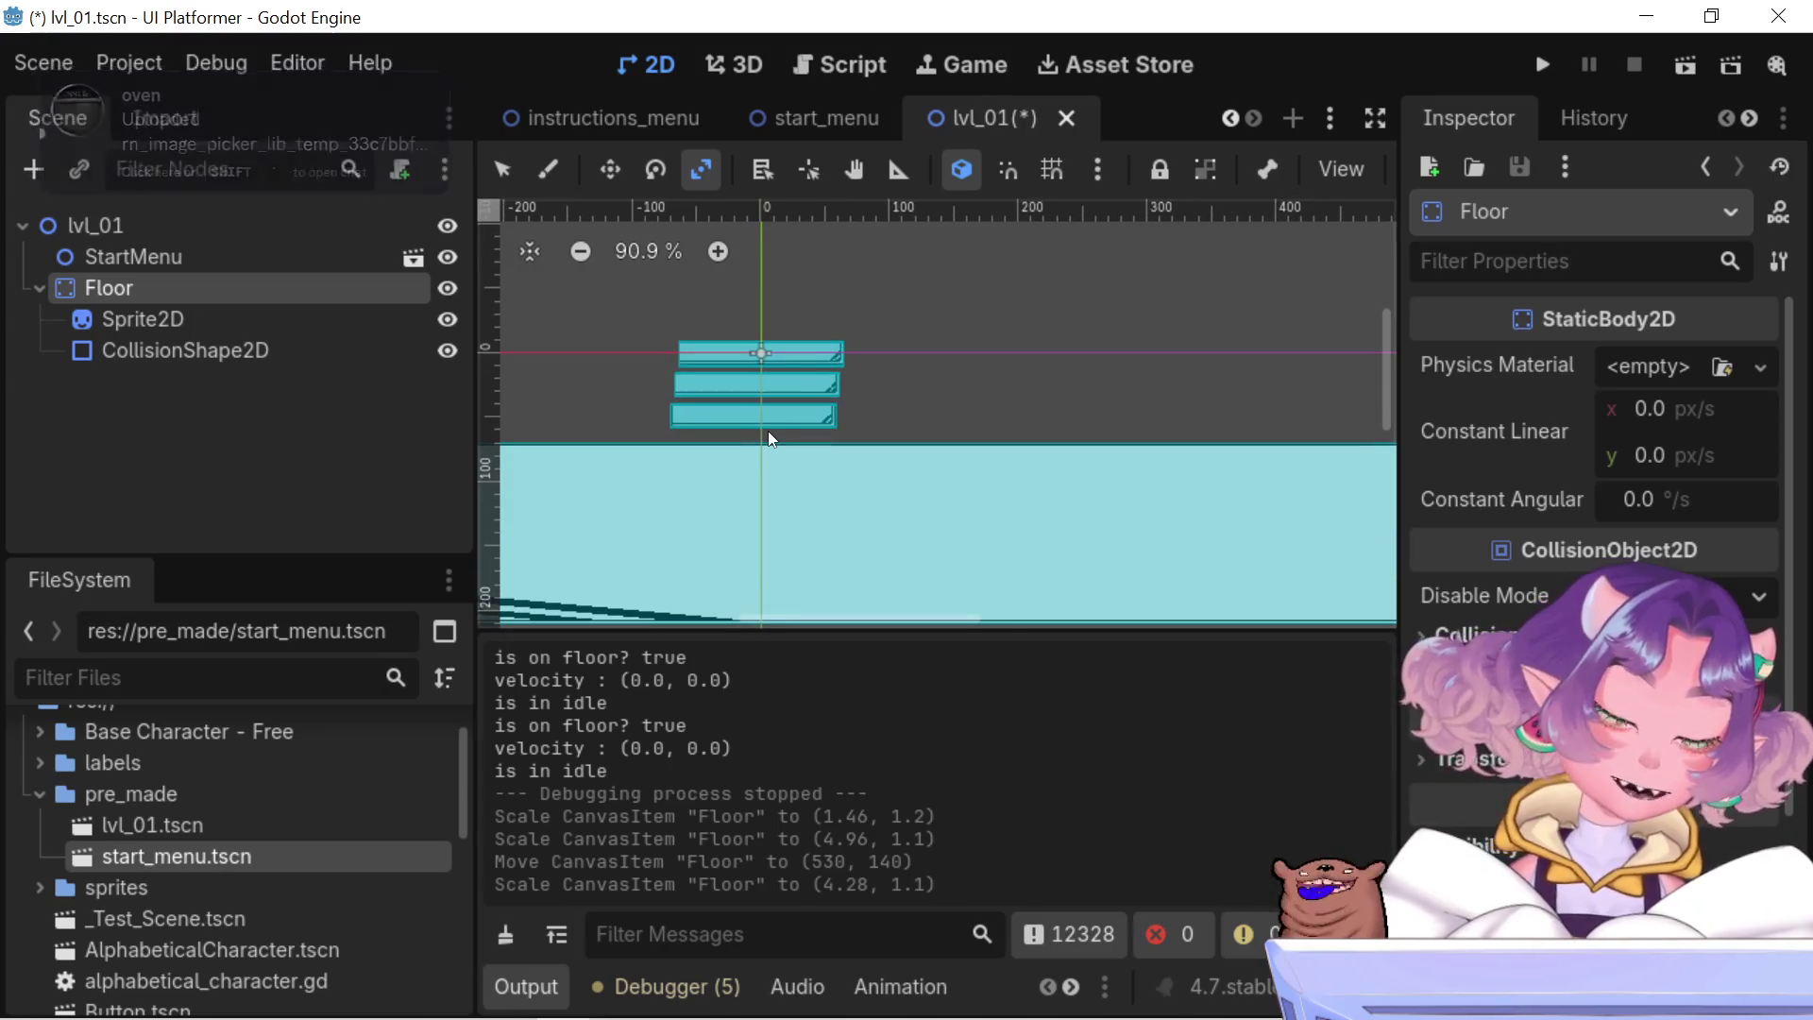
scroll(767, 431, "up", 1)
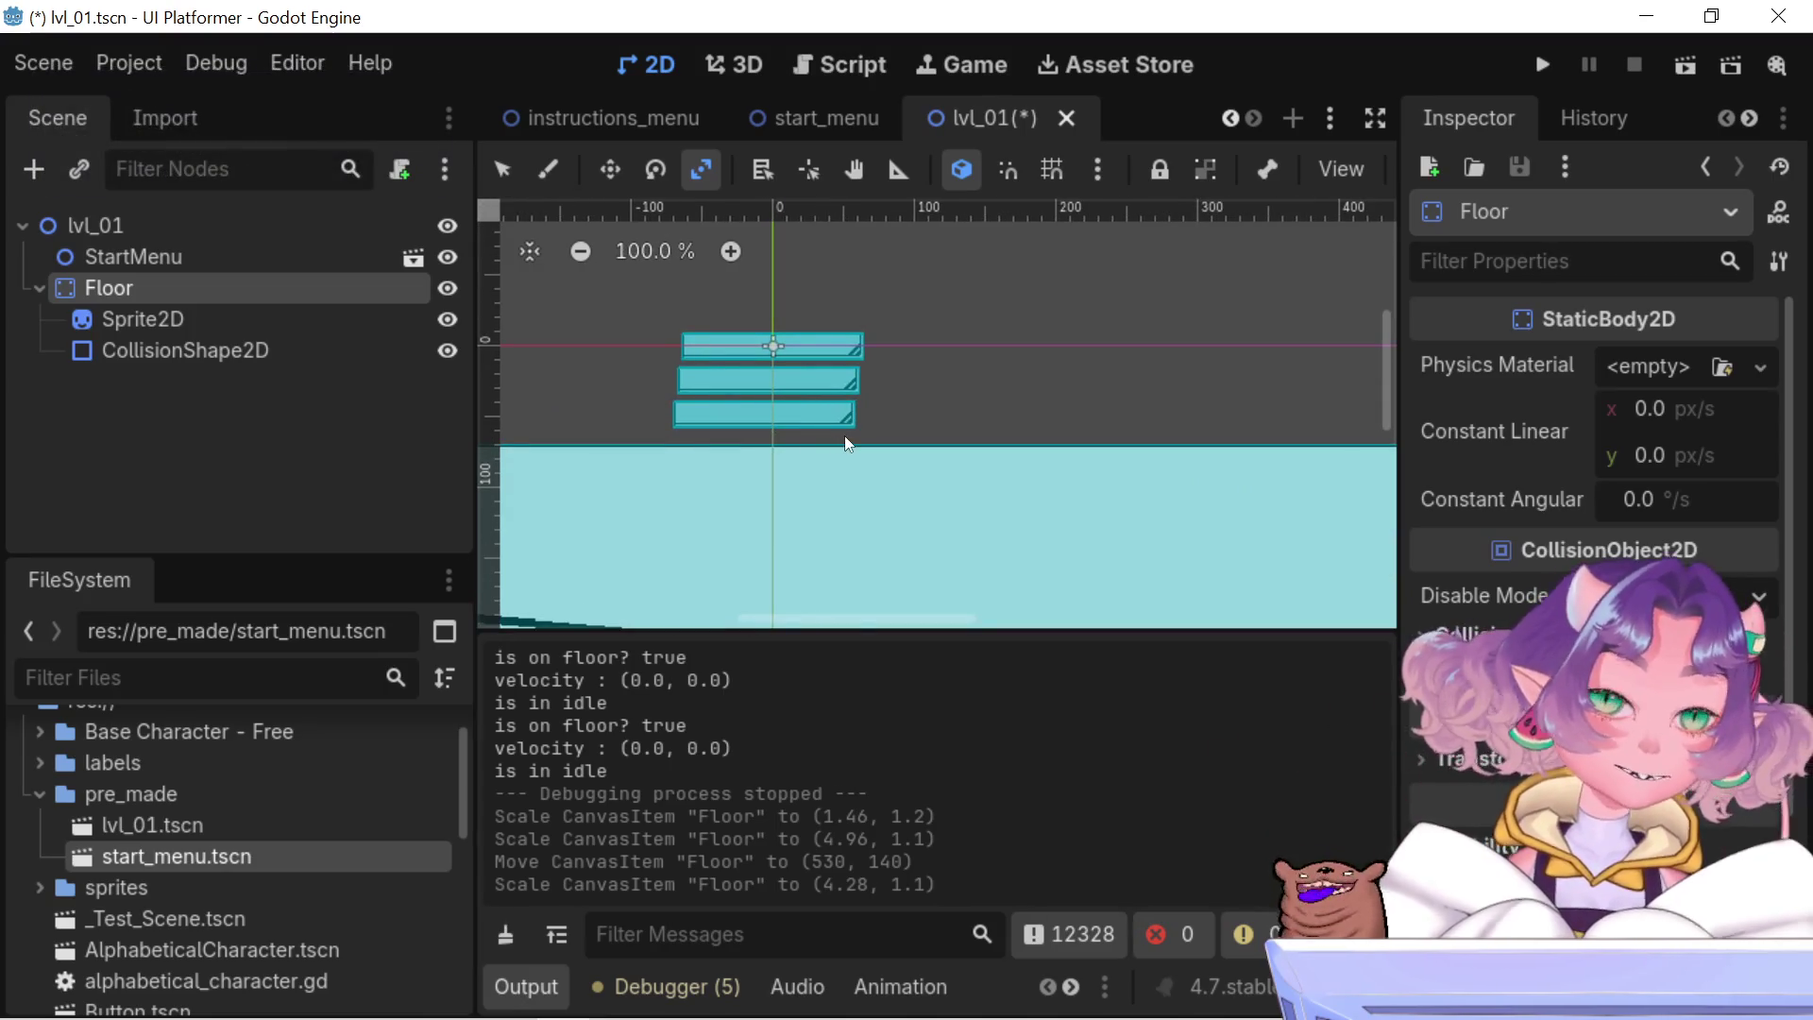
mouse_move(904, 430)
left_mouse_down()
mouse_move(967, 381)
mouse_move(1019, 415)
left_mouse_up()
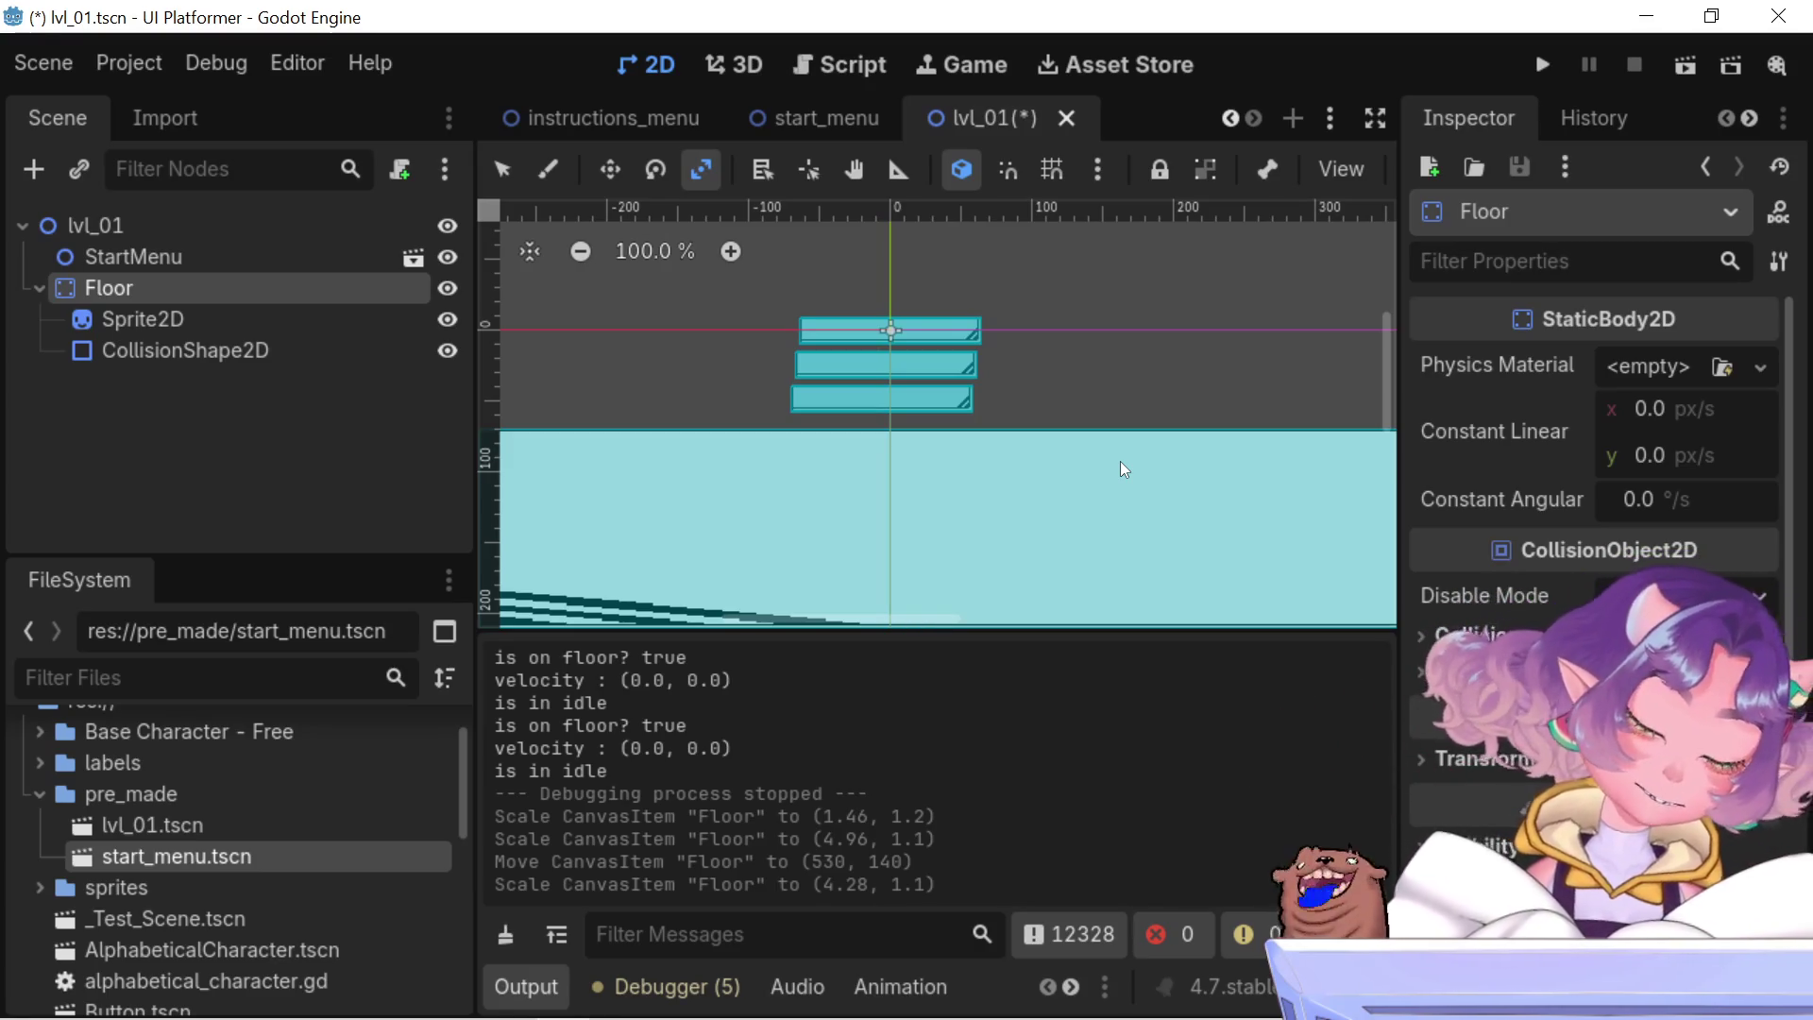
- Switch the Floor to the Move tool with W and zoom the viewport around it
scroll(1120, 460, "down", 6)
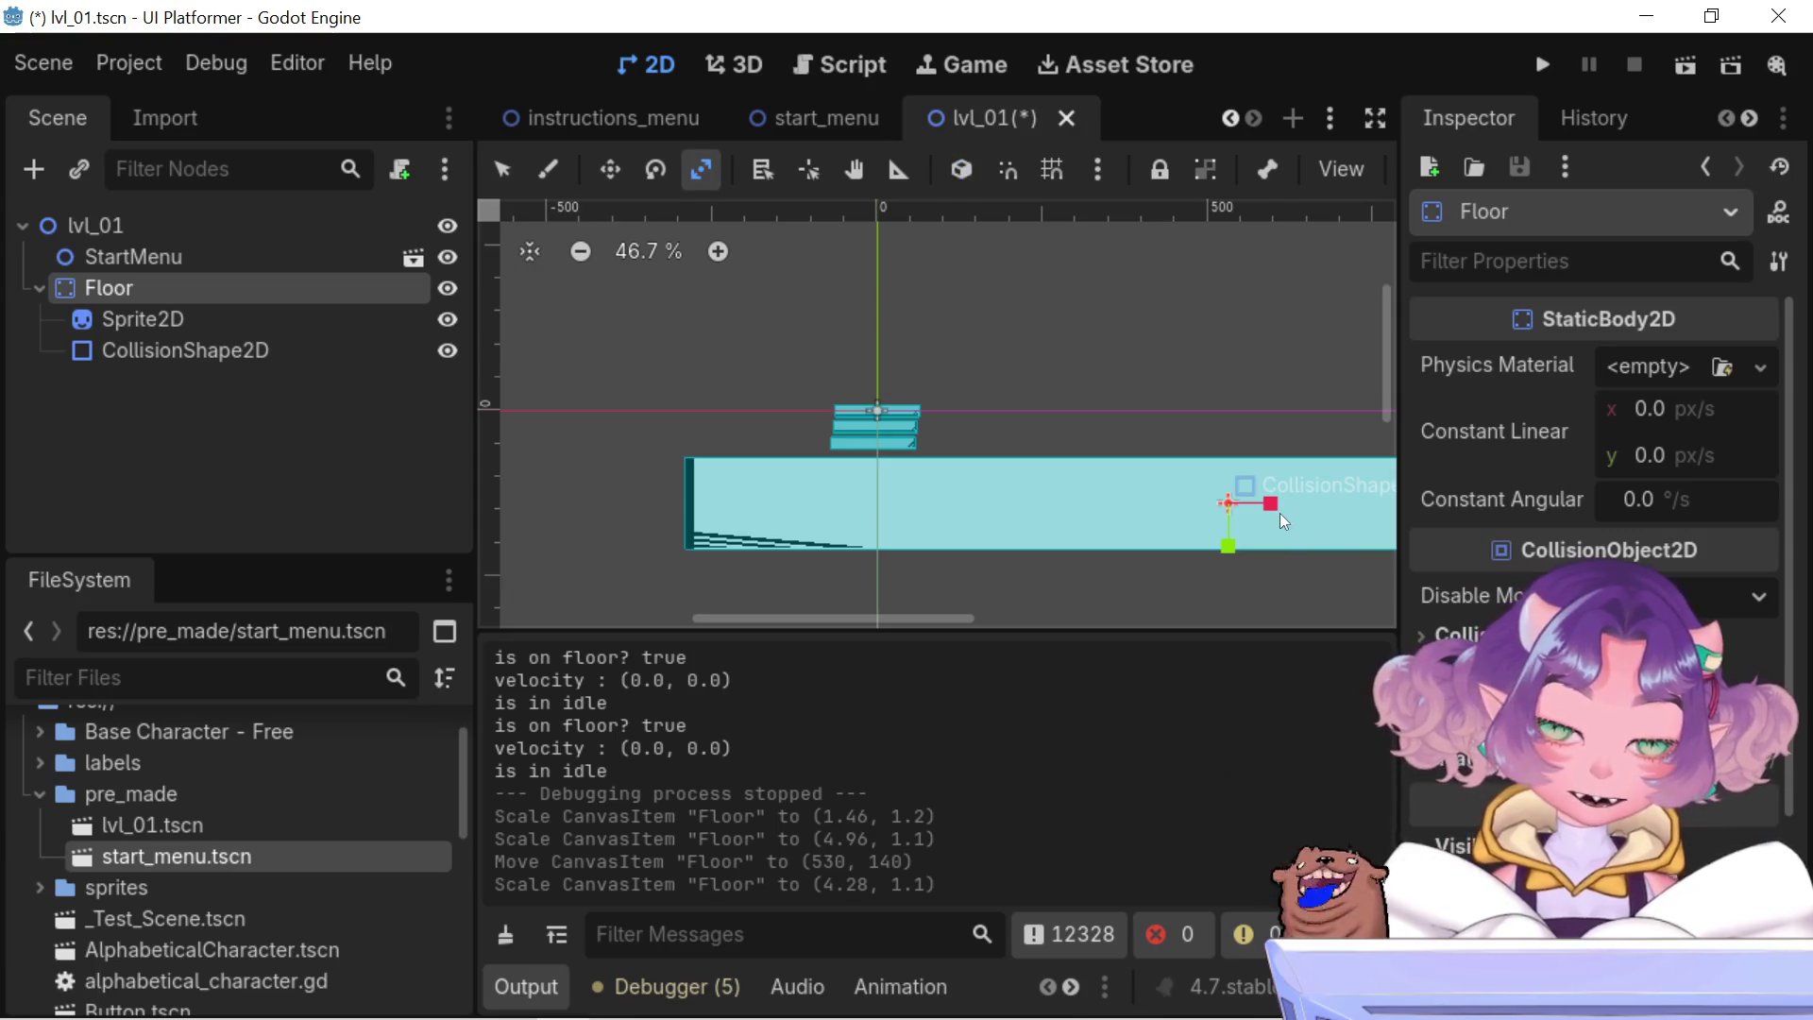
key("e")
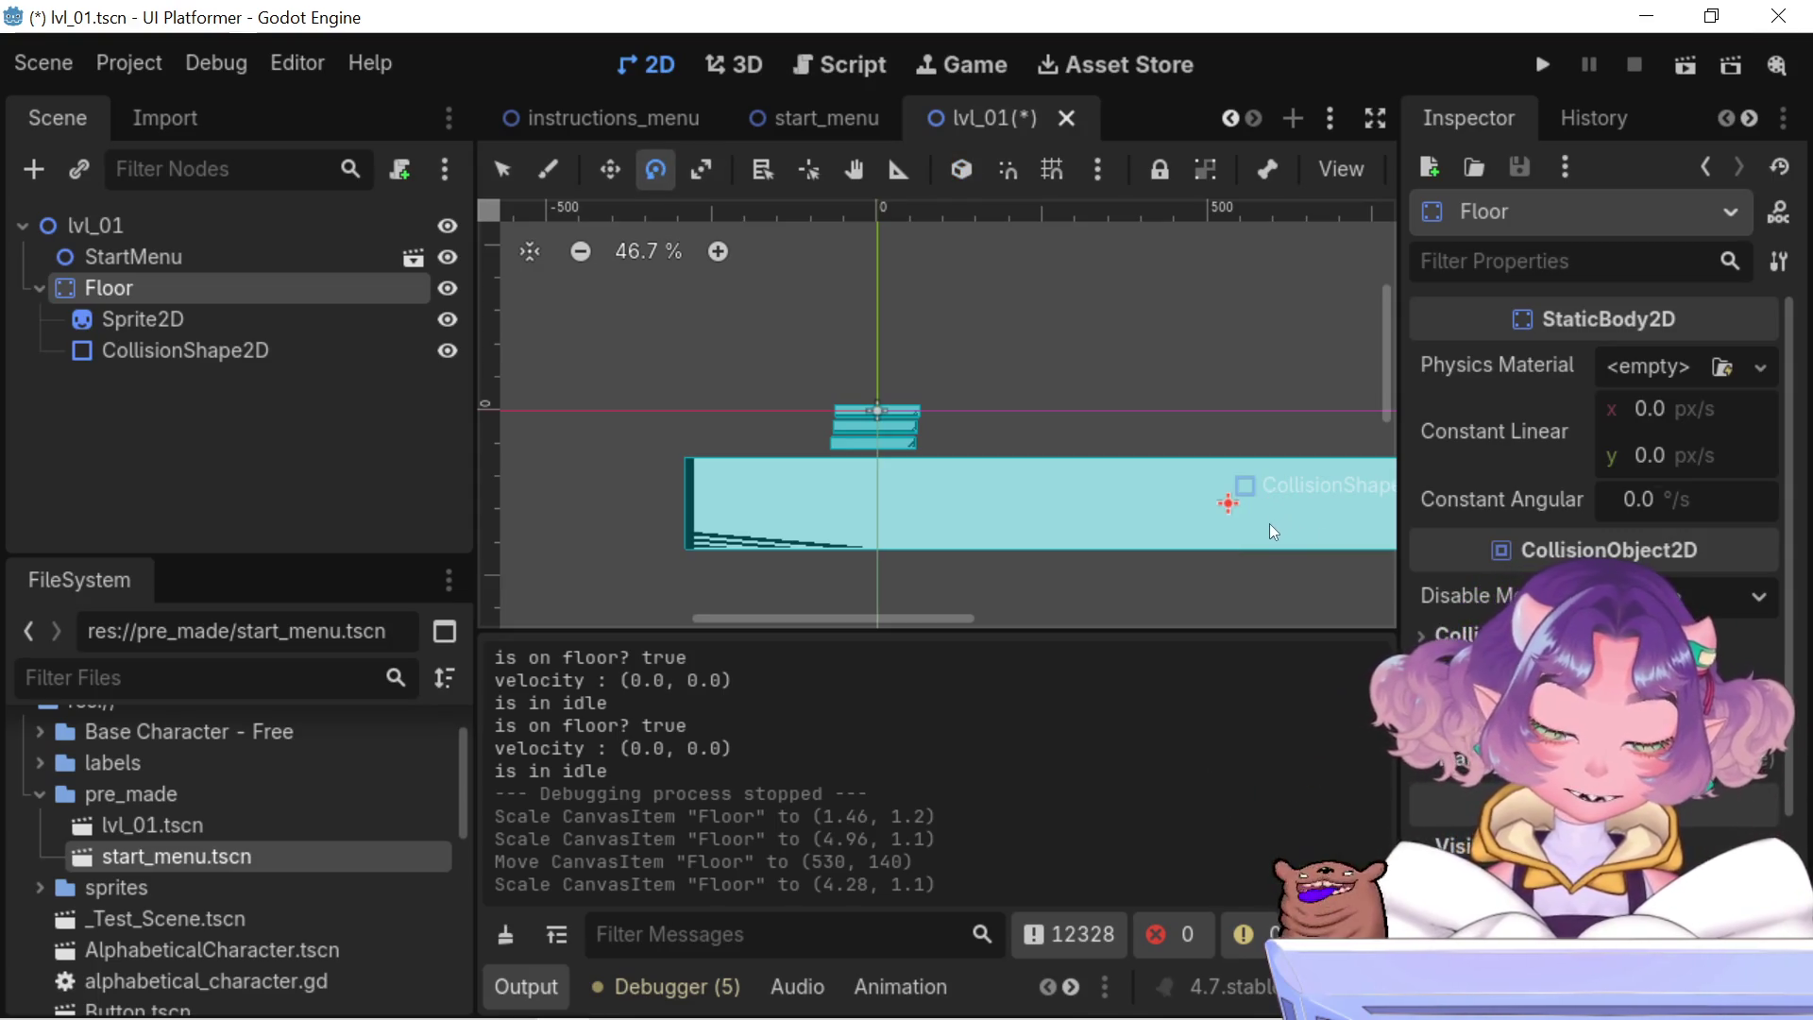
key("q")
key("w")
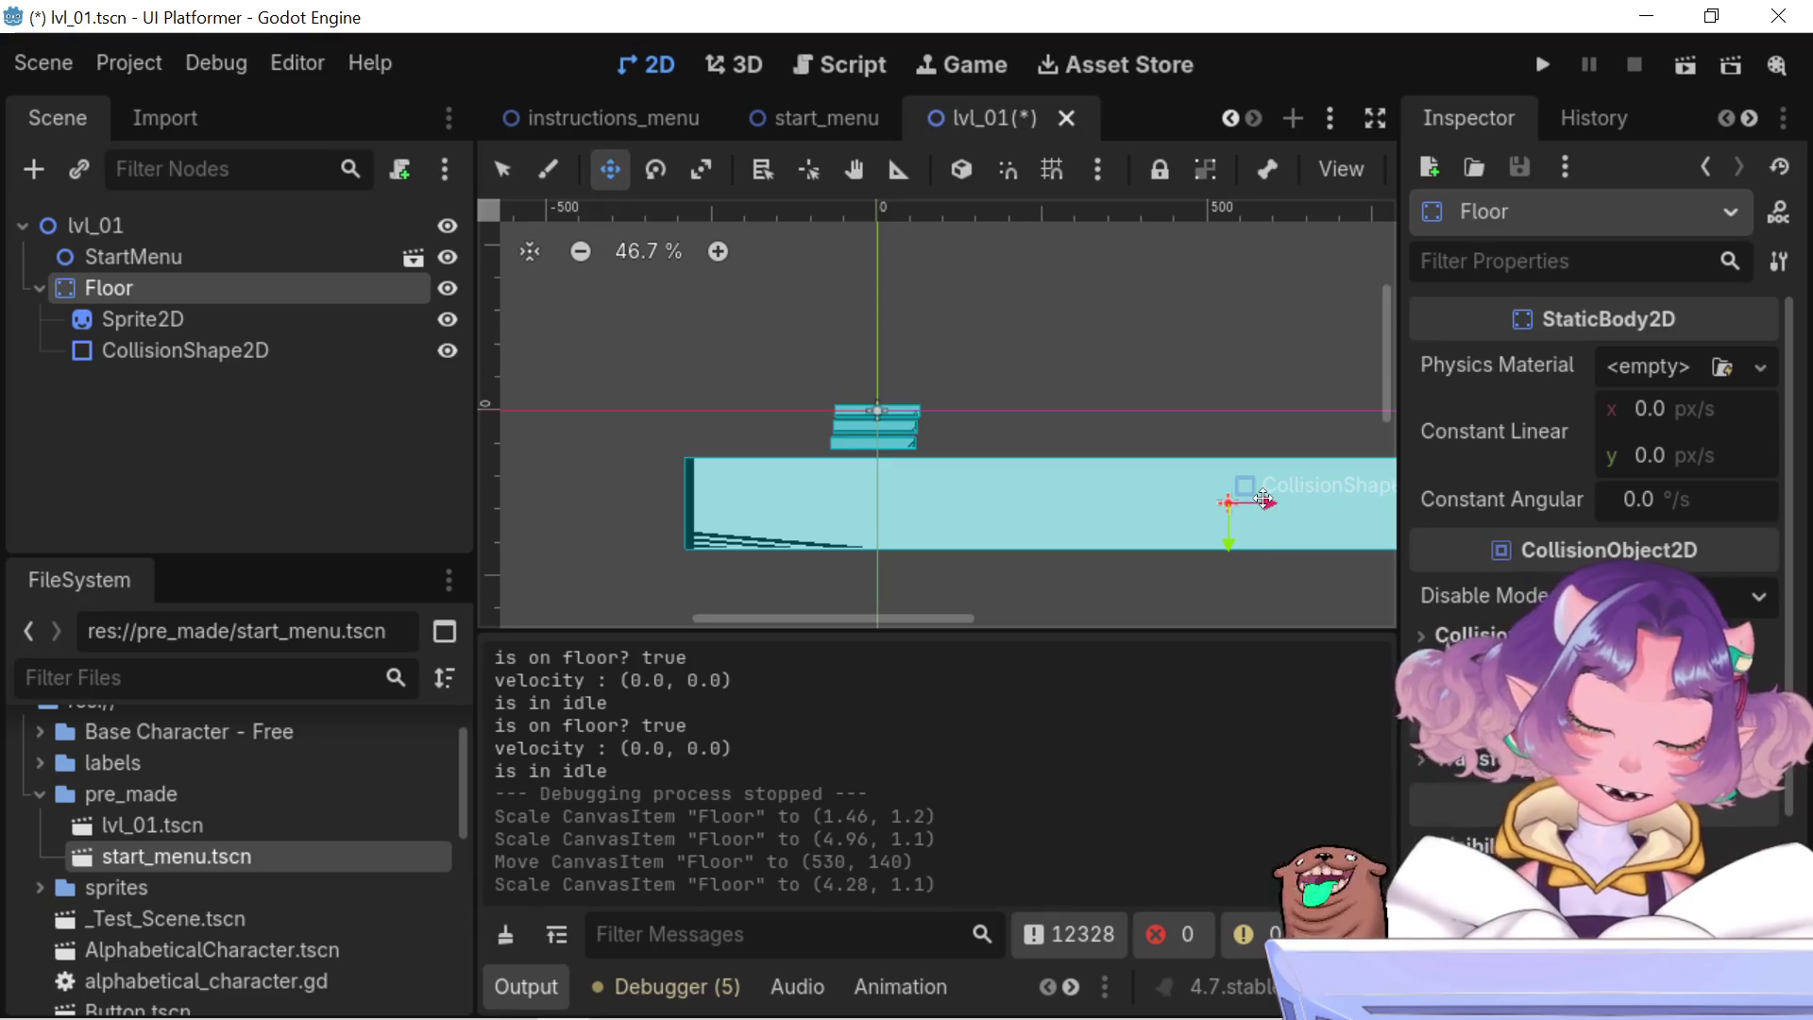
scroll(944, 477, "up", 4)
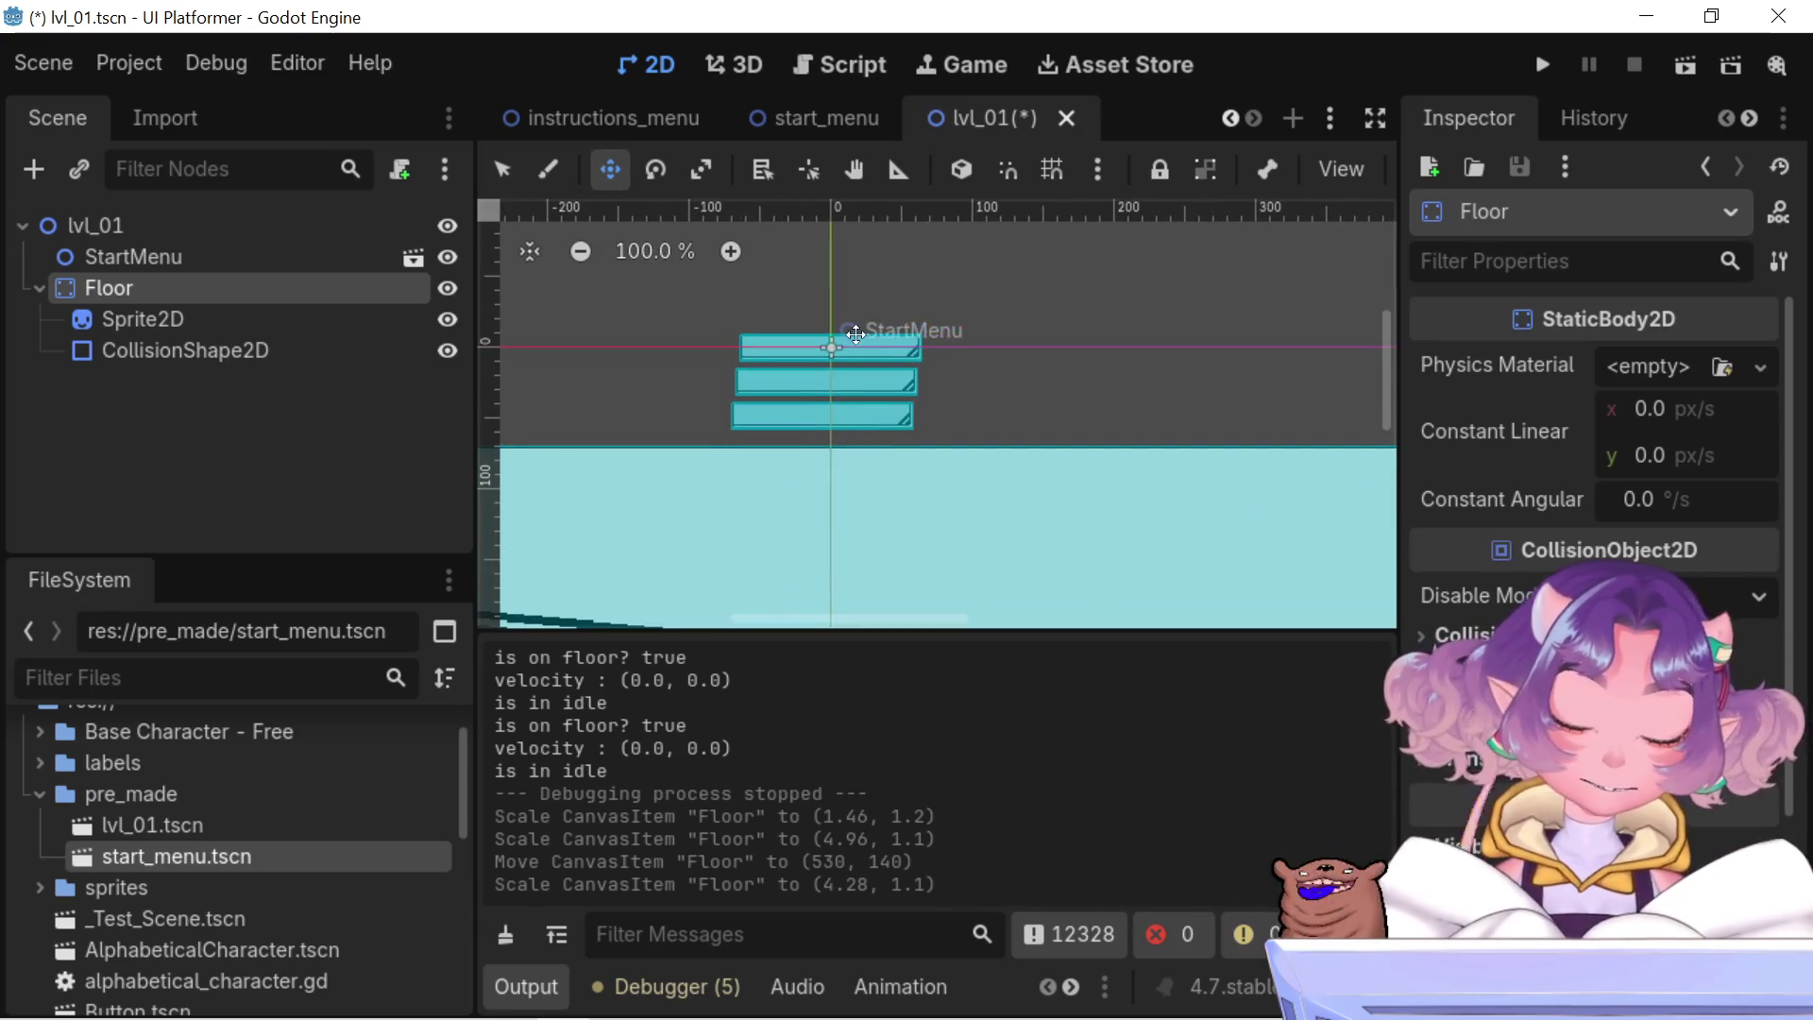
scroll(840, 321, "up", 4)
scroll(850, 313, "down", 2)
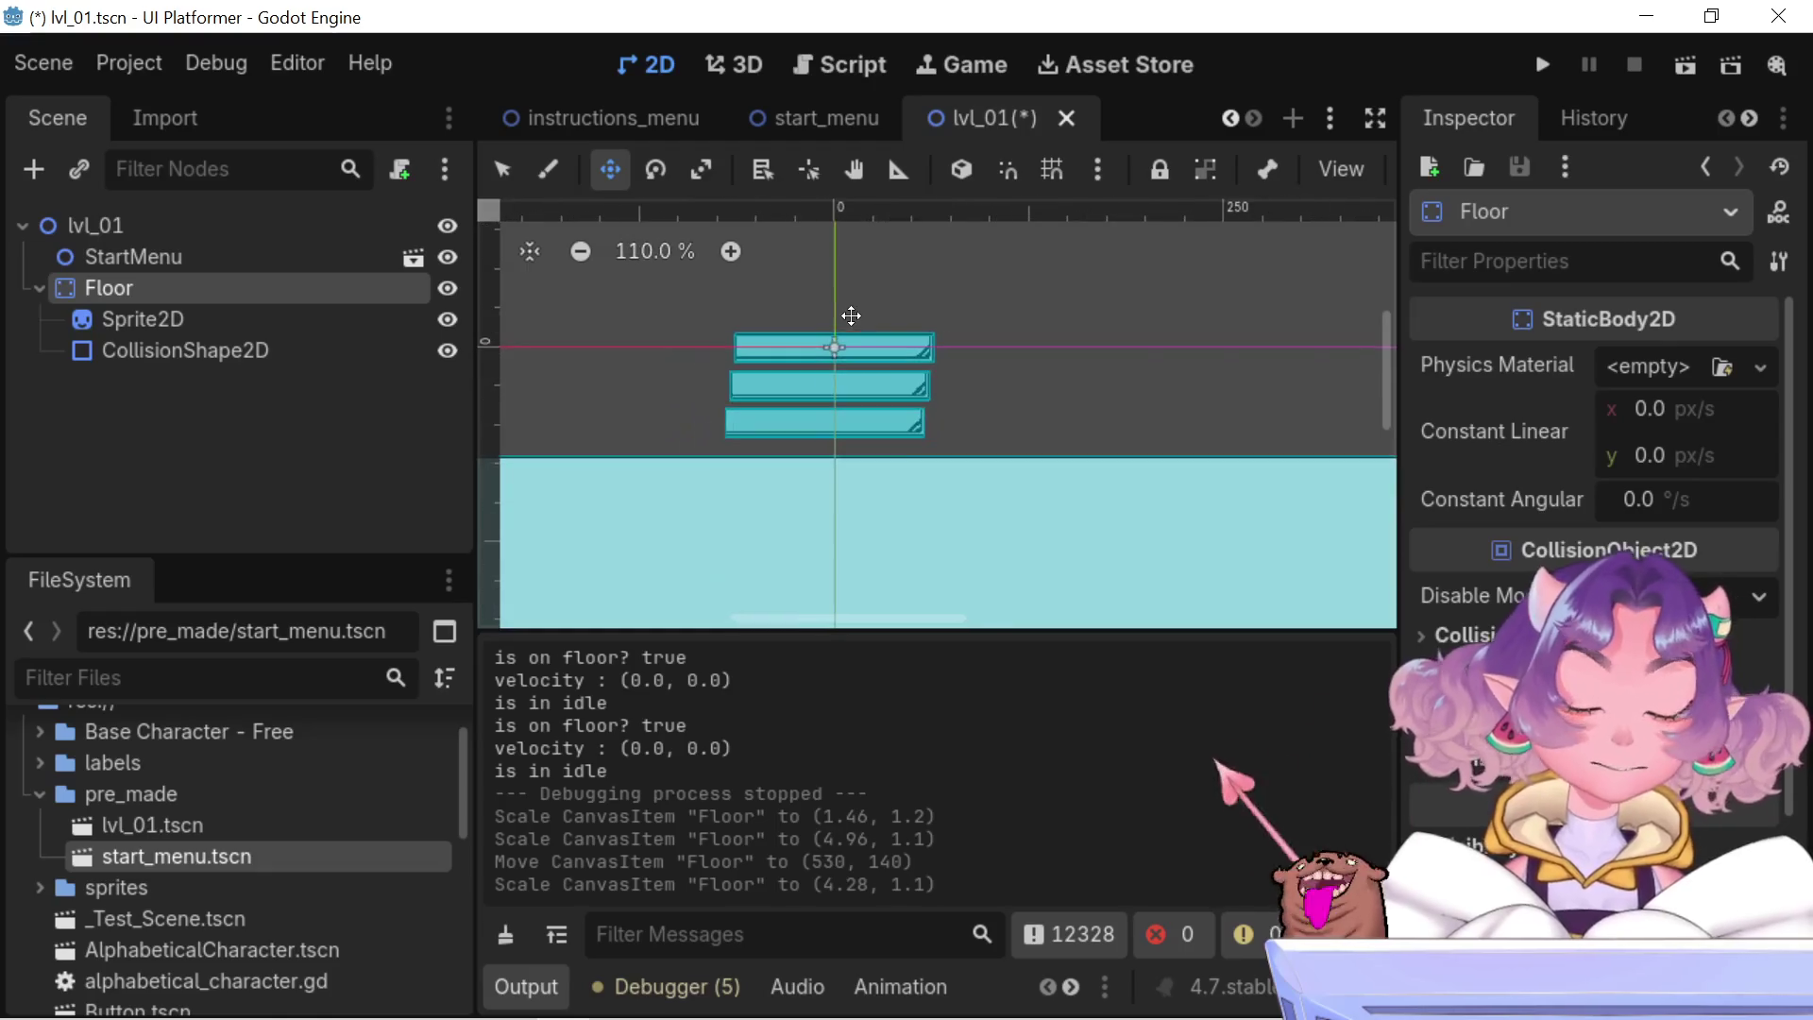
scroll(813, 258, "down", 1)
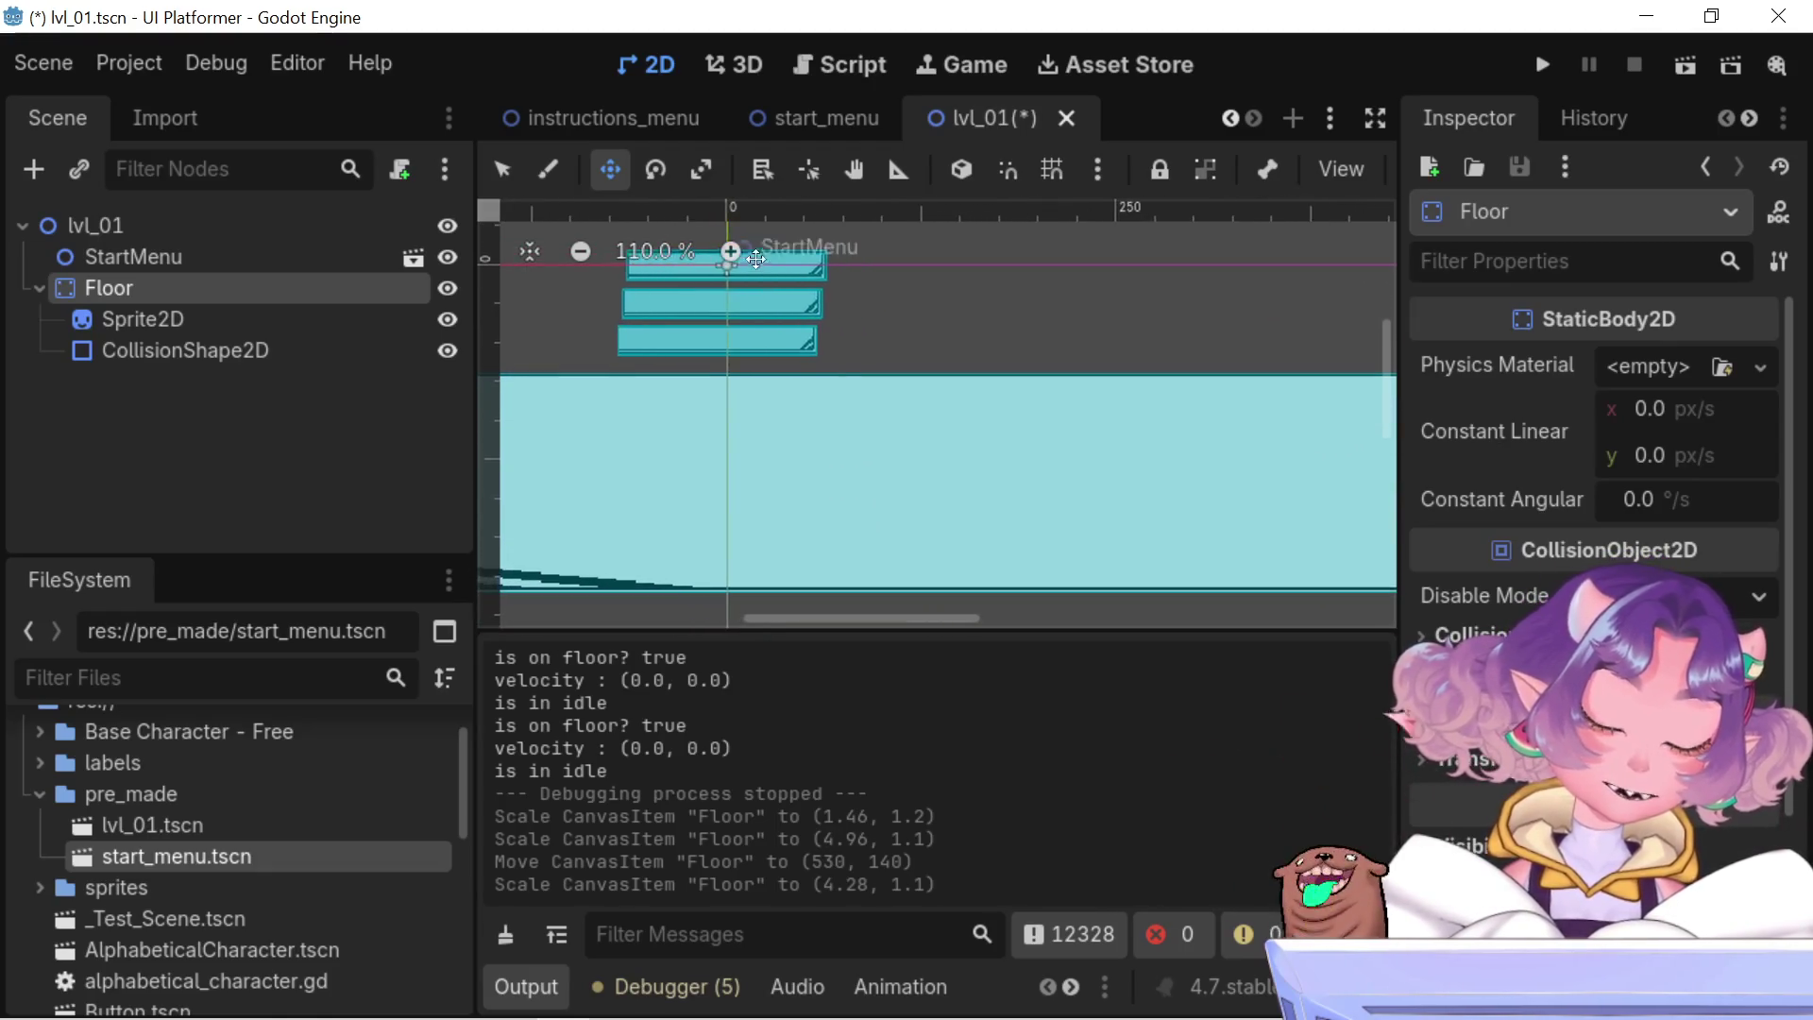
scroll(674, 271, "down", 4)
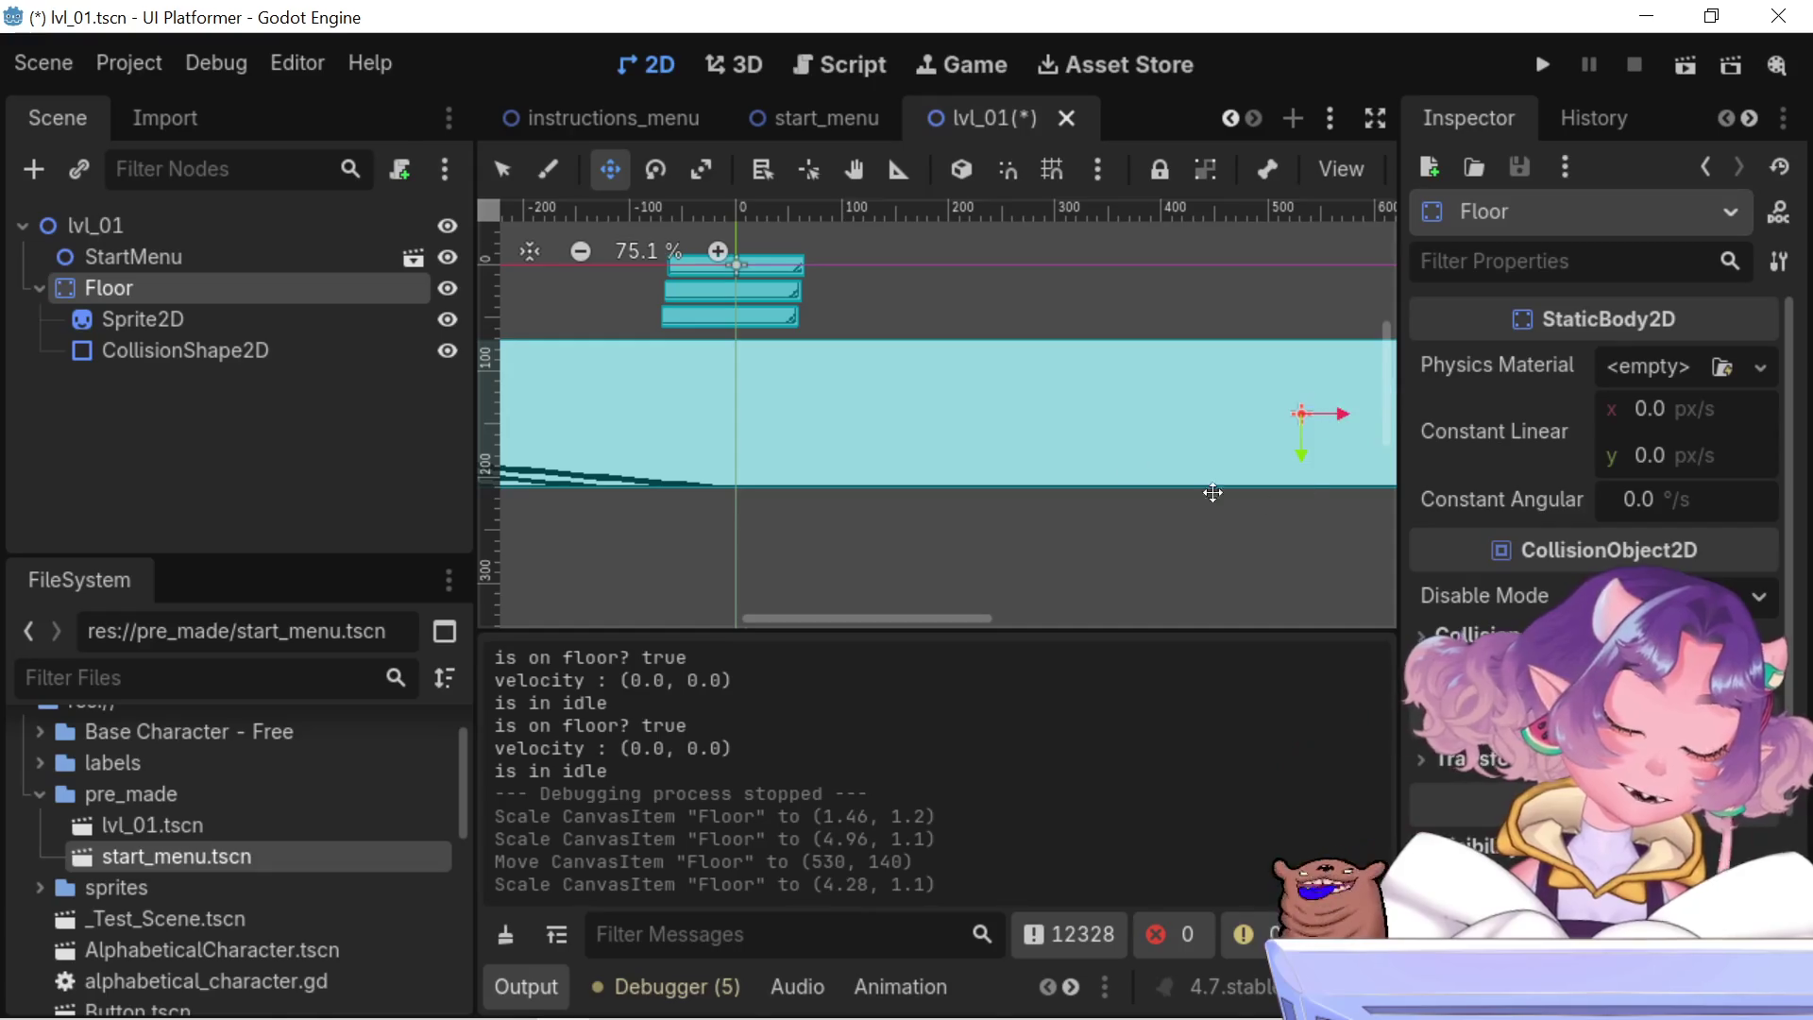
scroll(1286, 406, "right", 2)
scroll(1287, 406, "up", 1)
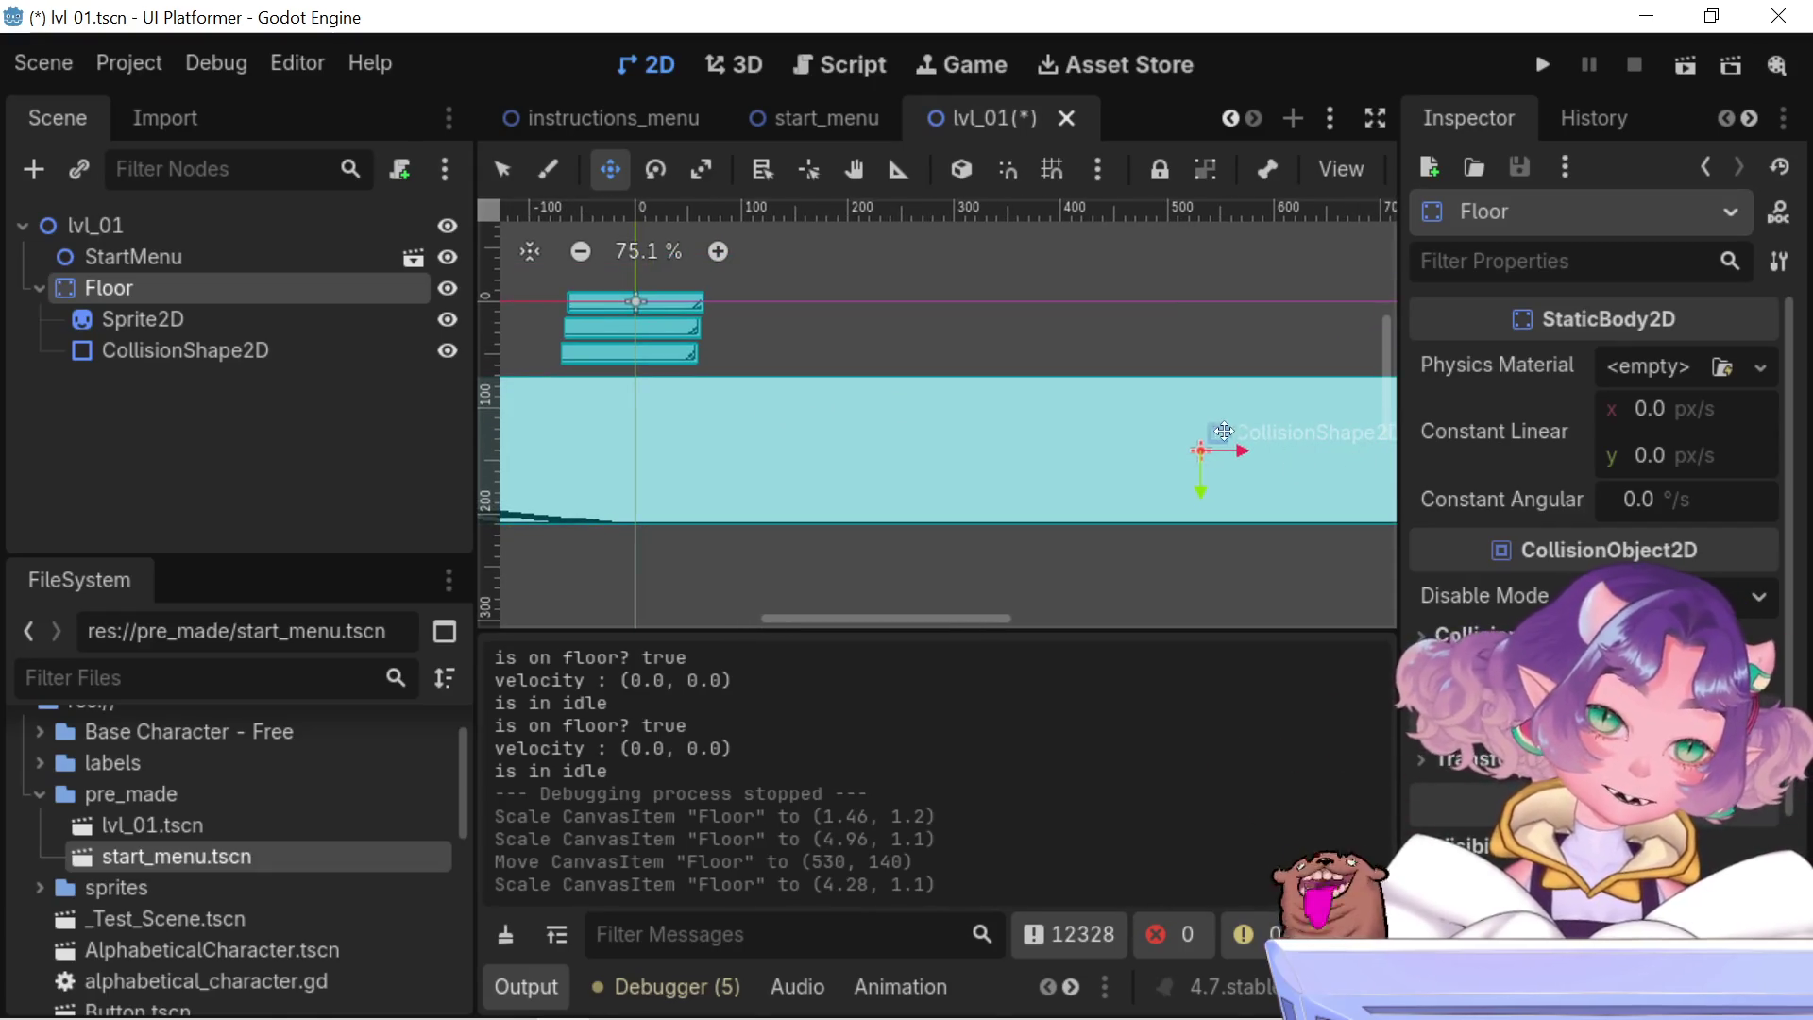
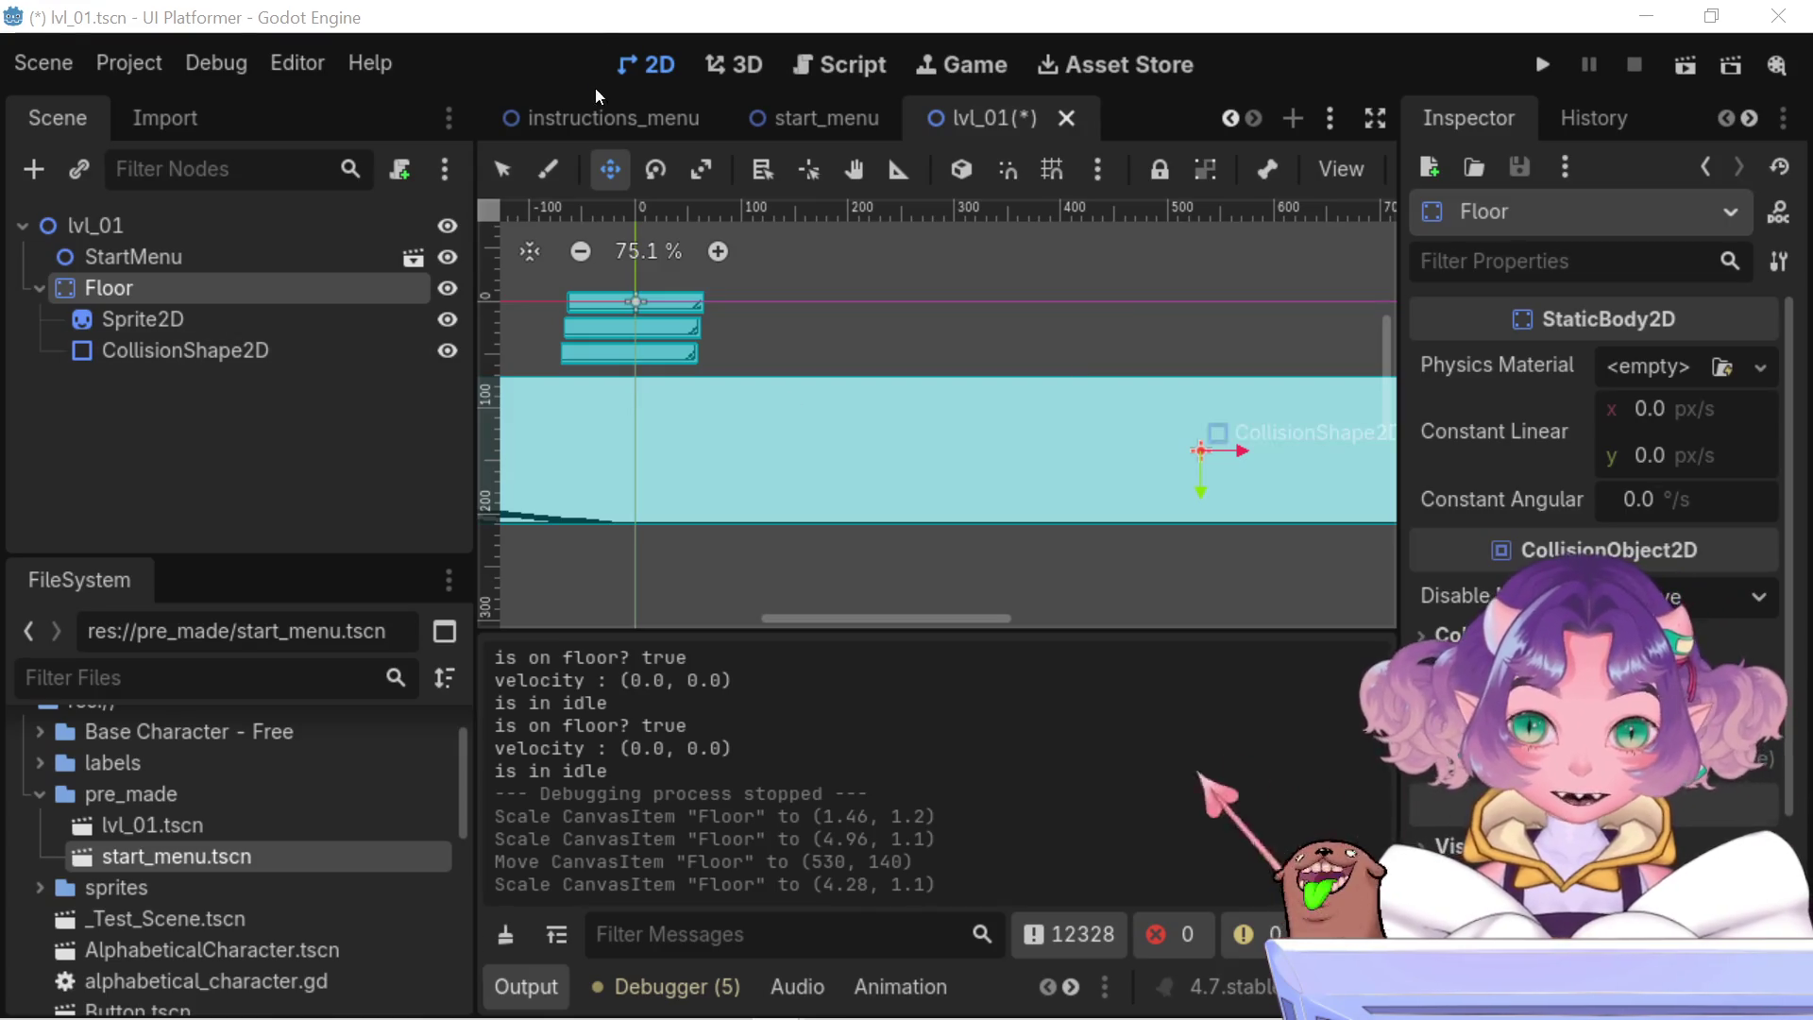
- Switch to the Test_World scene and look over its nodes and platforms
scroll(559, 123, "up", 3)
scroll(480, 123, "up", 4)
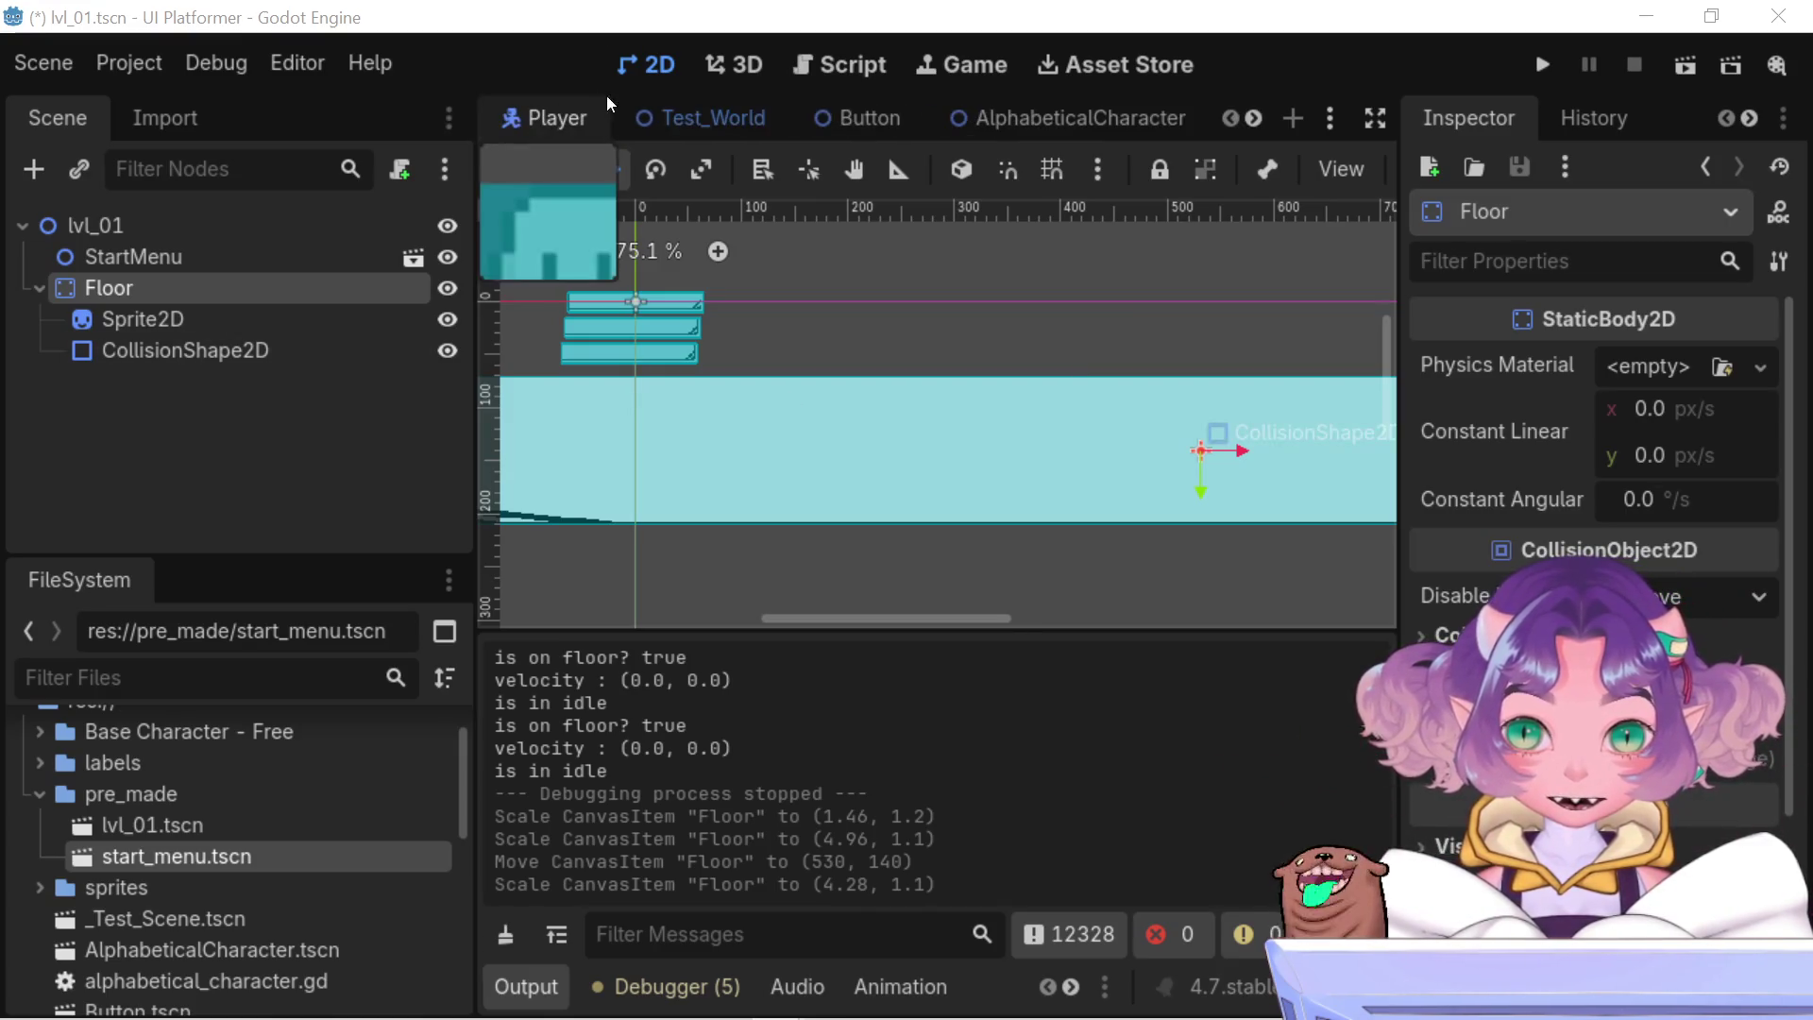
left_click(530, 123)
left_click(751, 115)
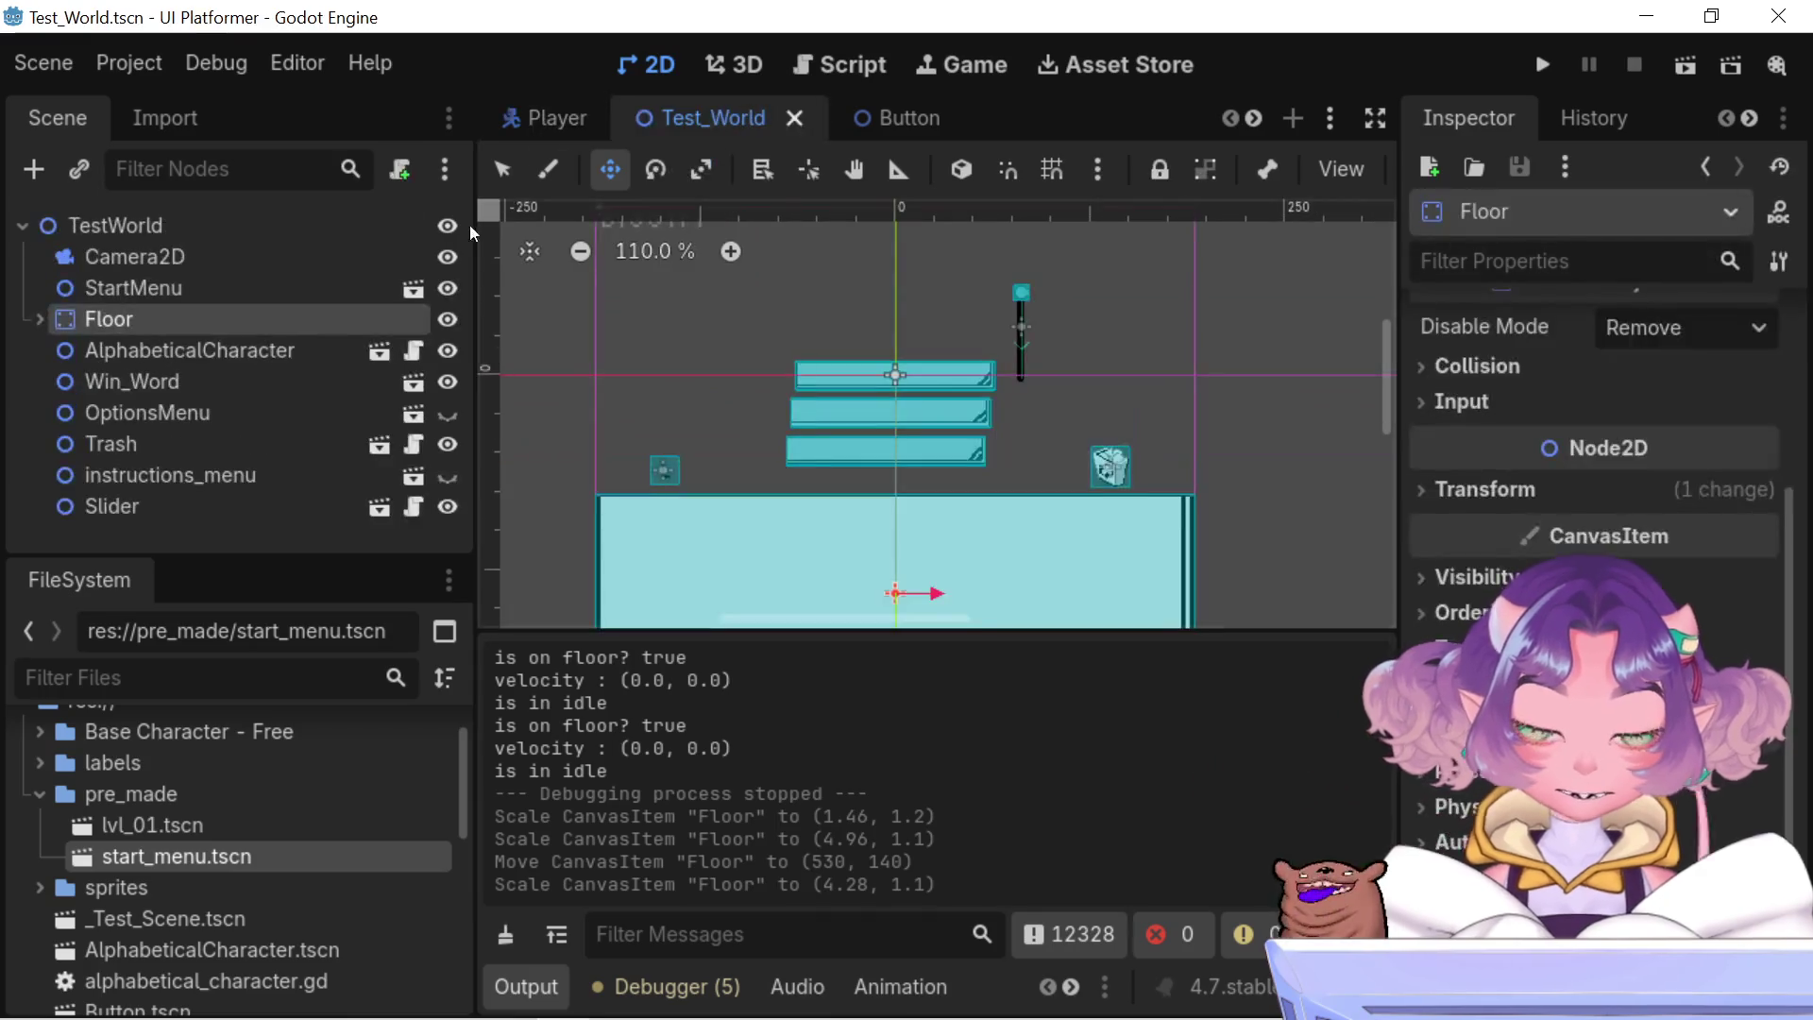
left_click(160, 266)
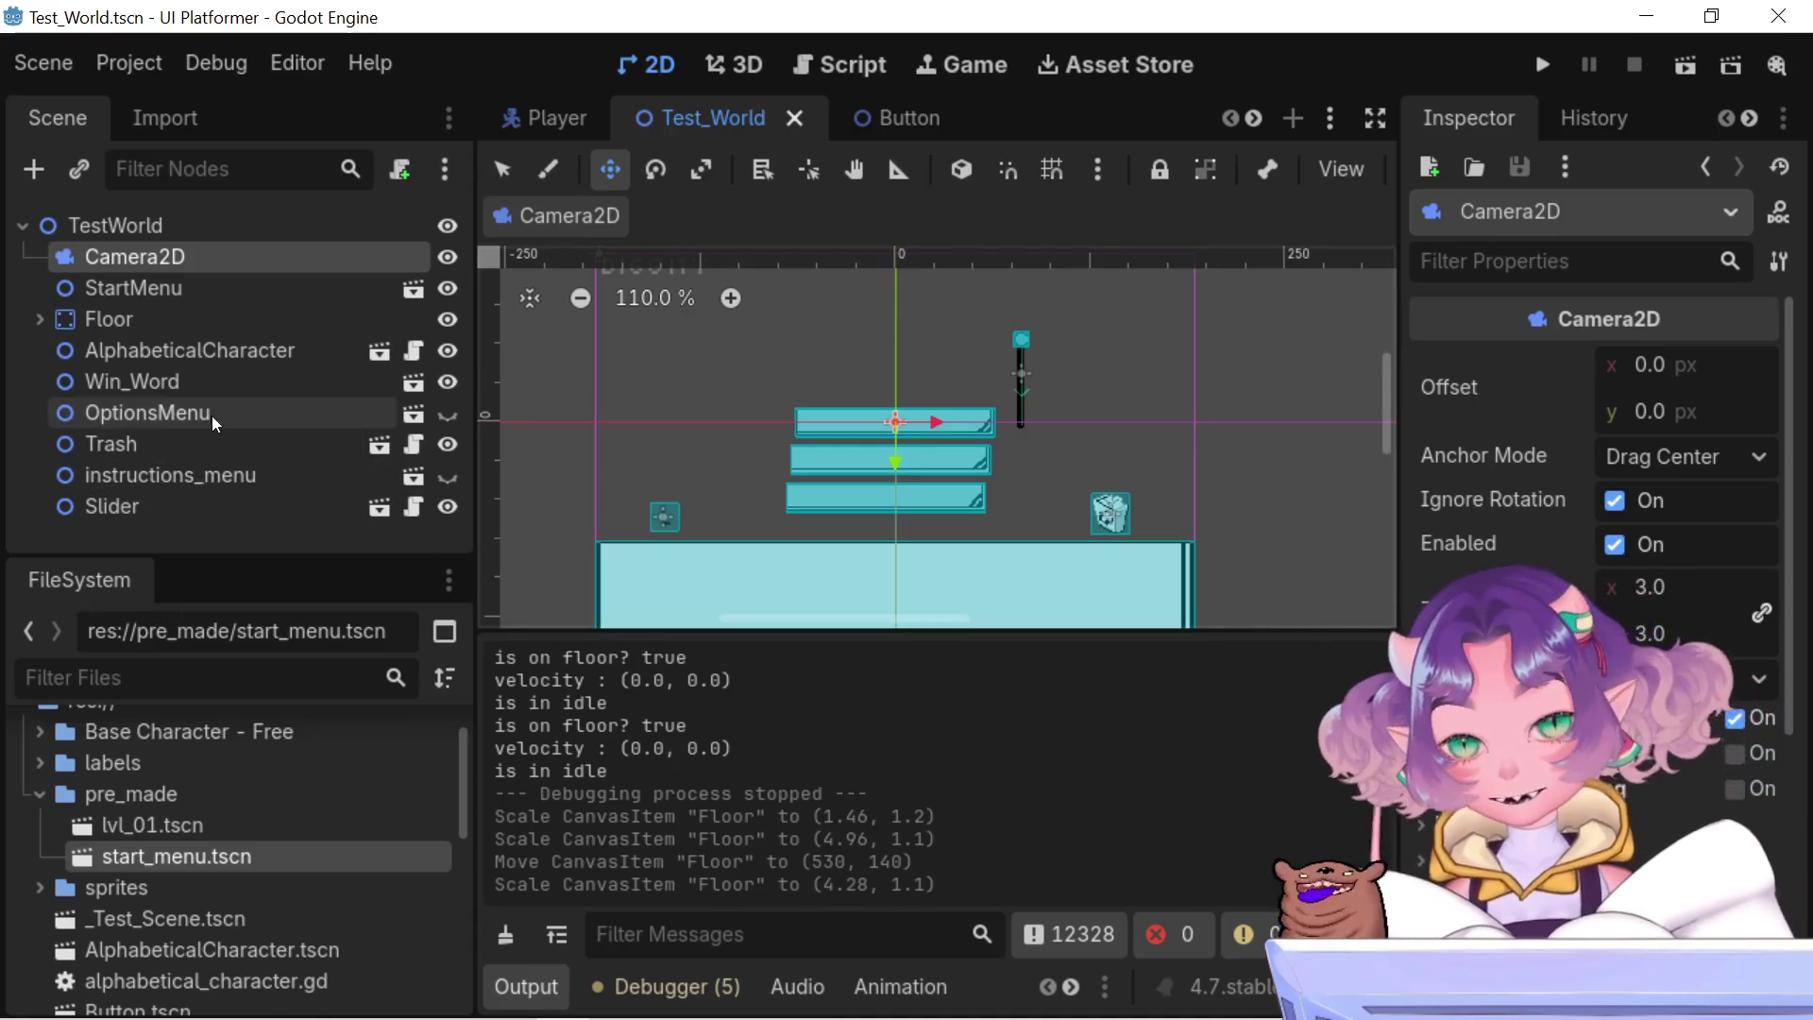
left_click(185, 389)
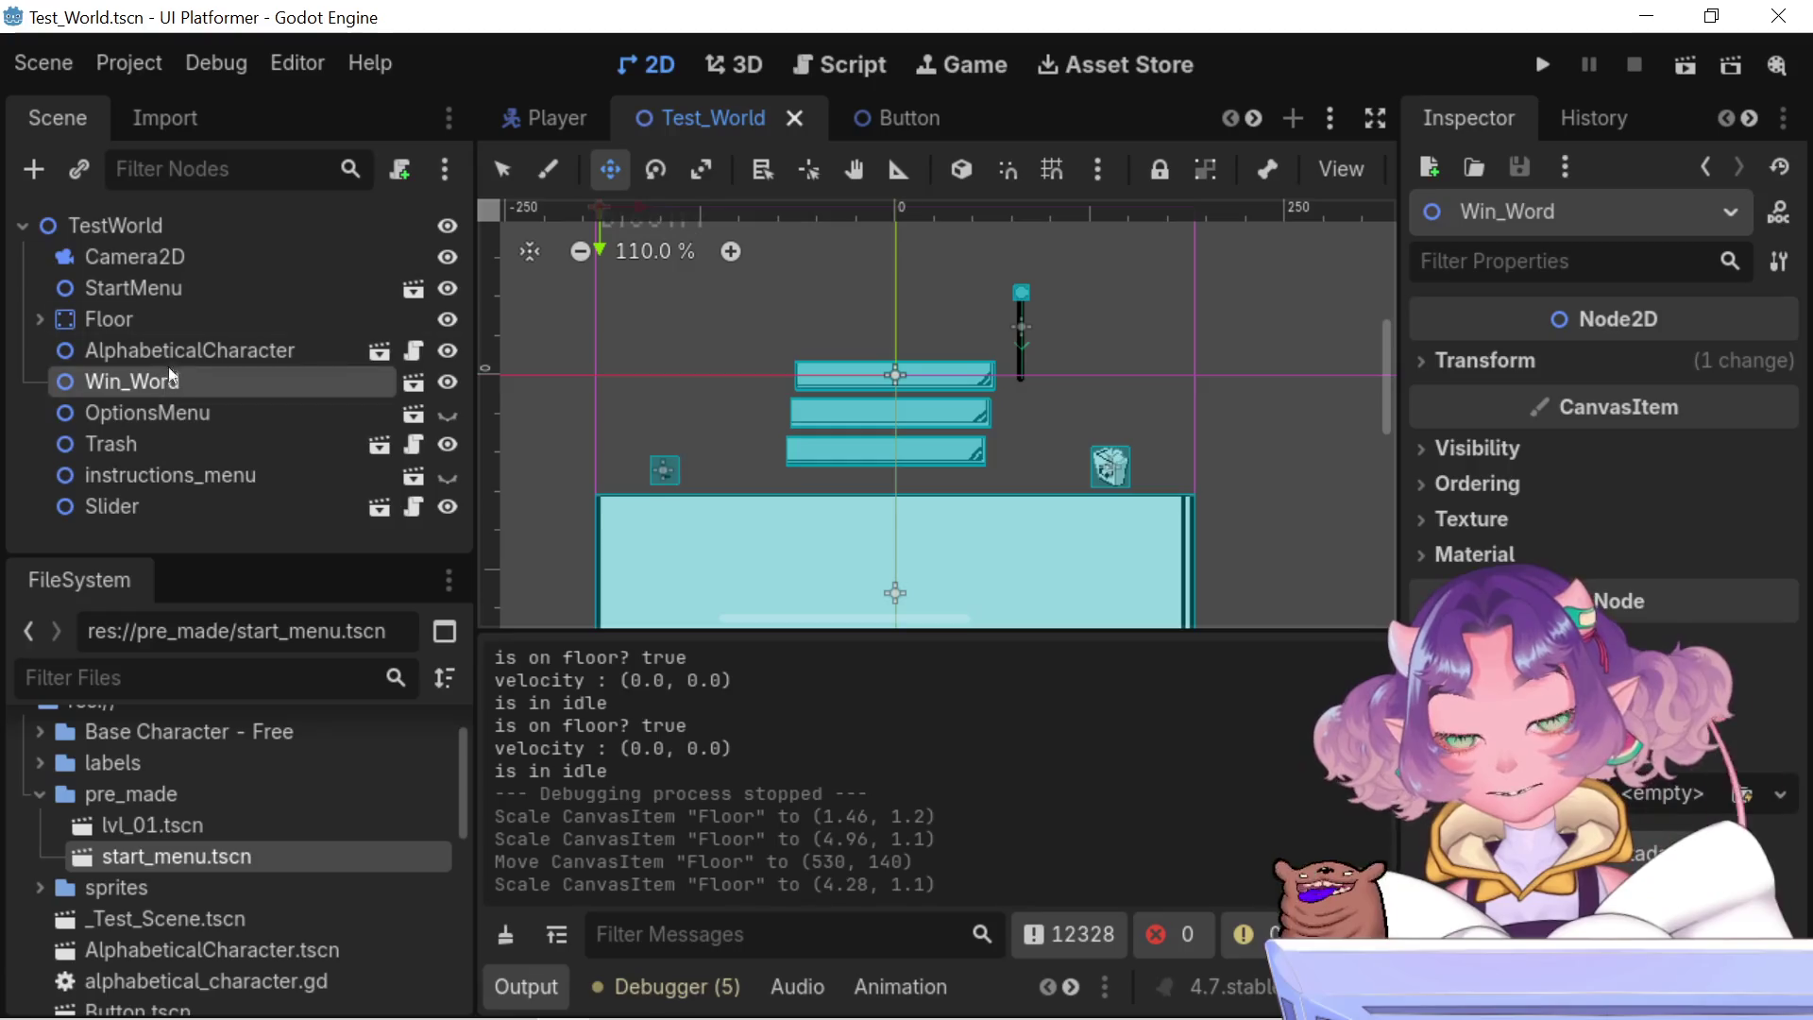
scroll(906, 365, "down", 1)
mouse_move(907, 364)
left_mouse_down()
mouse_move(885, 506)
mouse_move(864, 414)
left_mouse_up()
scroll(668, 477, "up", 7)
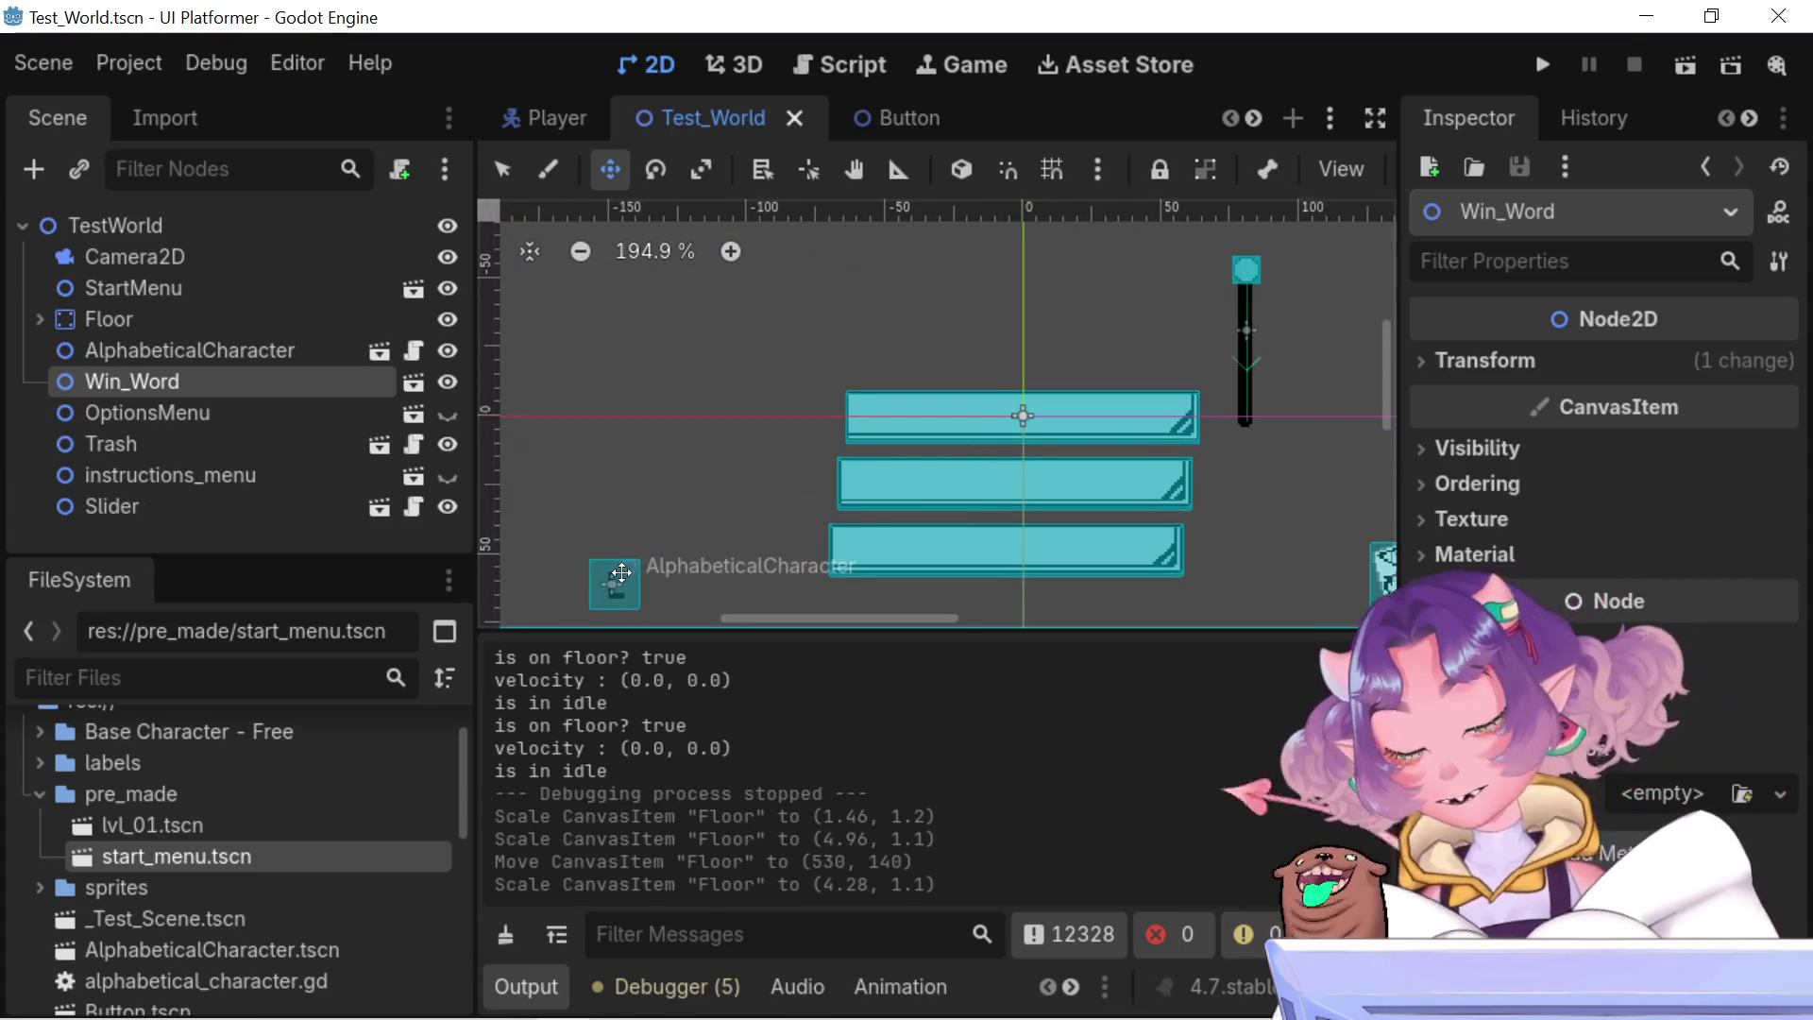
- Multi-select Camera2D, AlphabeticalCharacter and Win_Word in Test_World, then go back to lvl_01
left_click(283, 415)
left_click(235, 377)
left_click(241, 350)
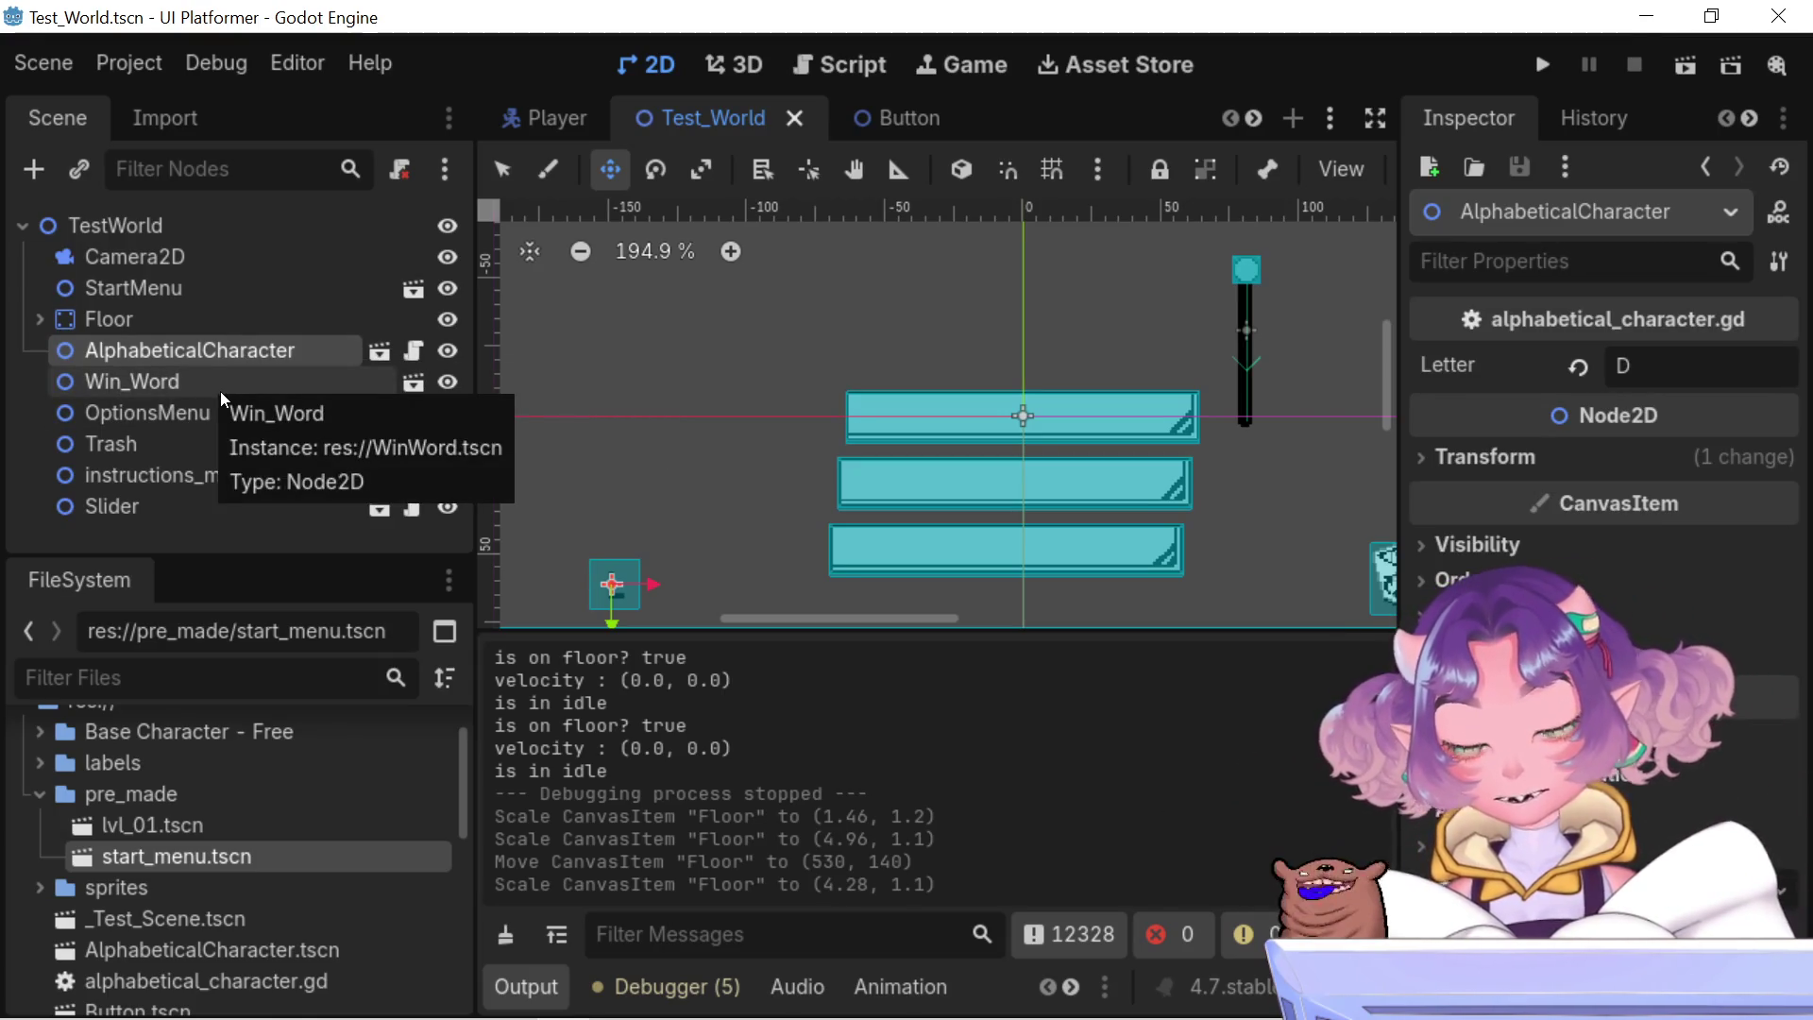
left_click(219, 391, "ctrl")
left_click(108, 261, "ctrl")
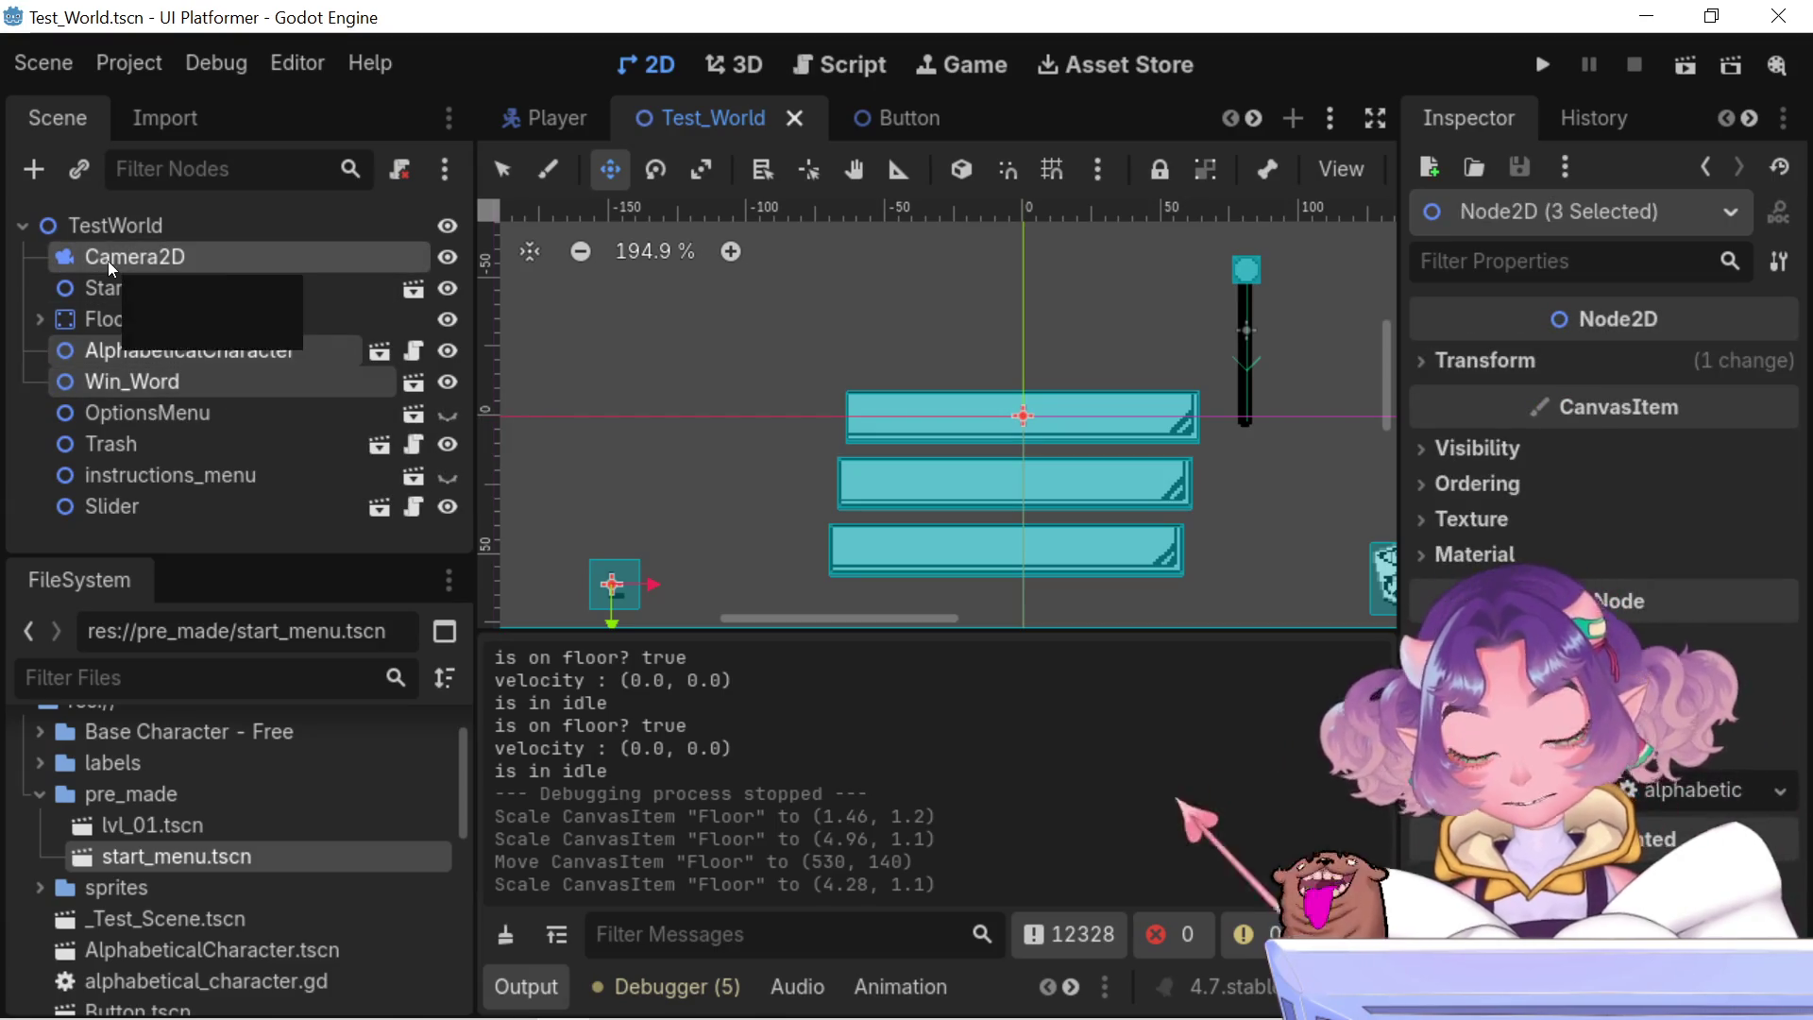
scroll(924, 99, "down", 5)
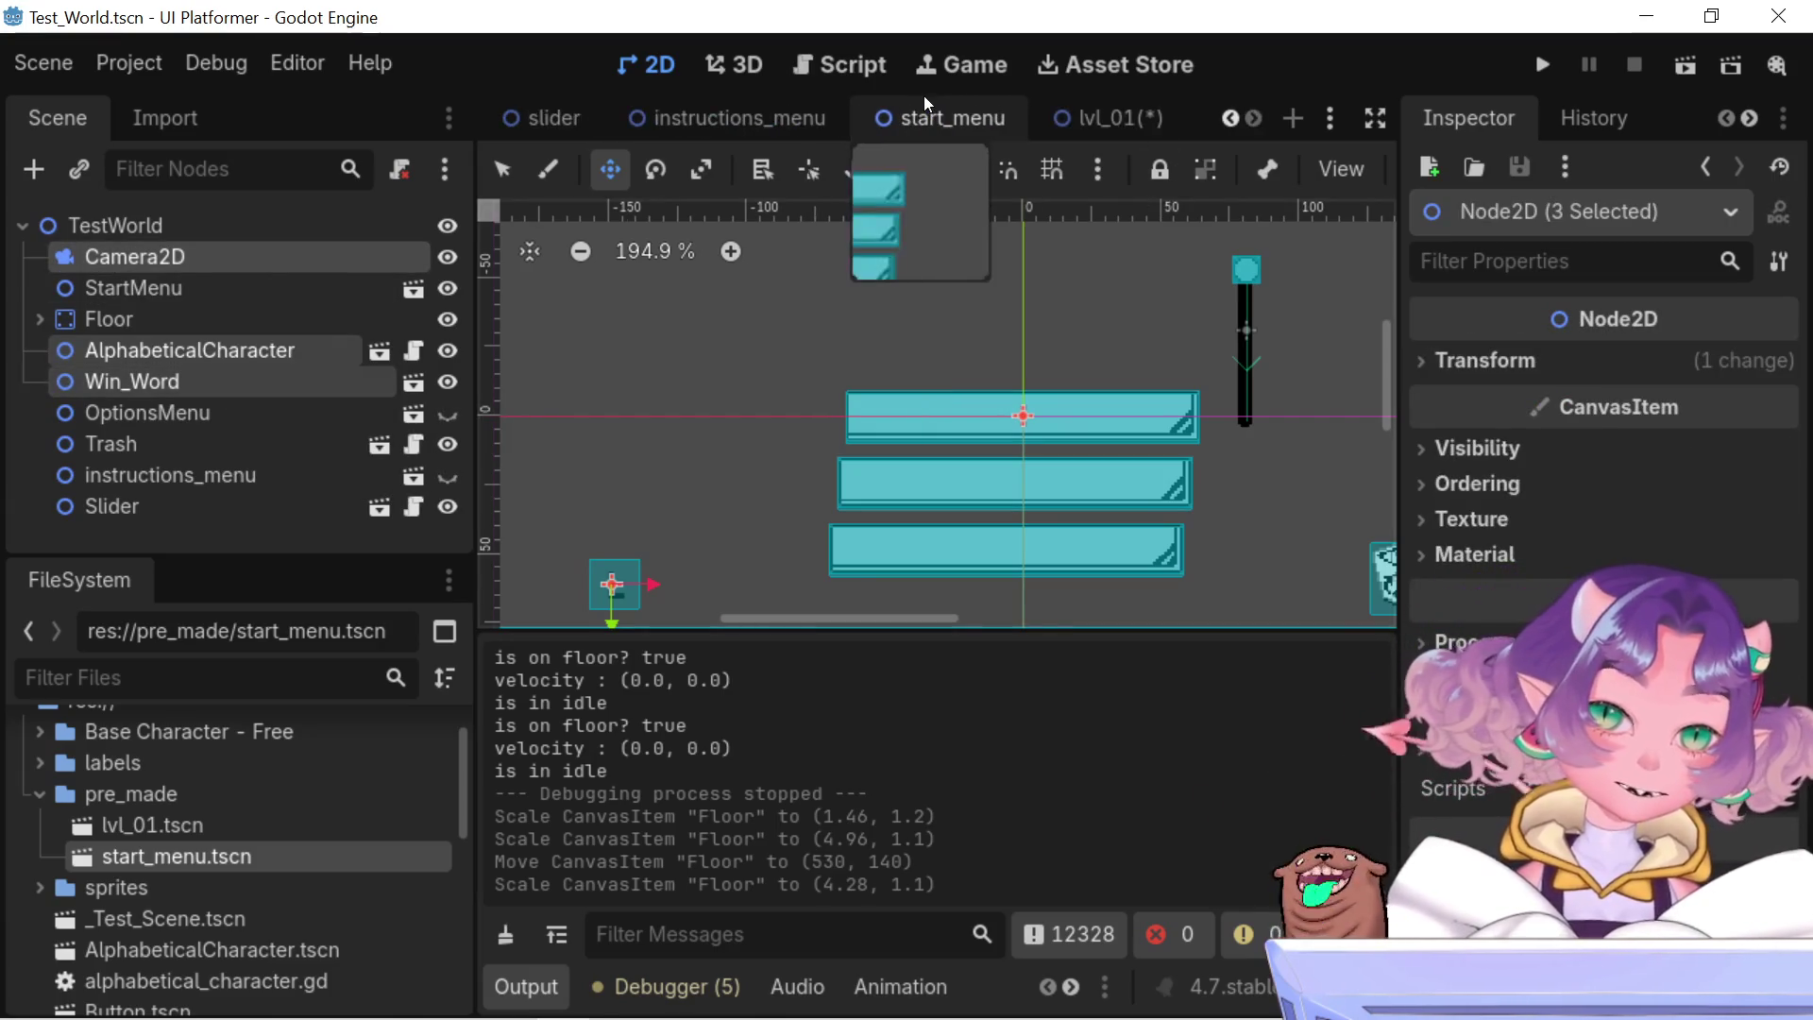
left_click(1061, 118)
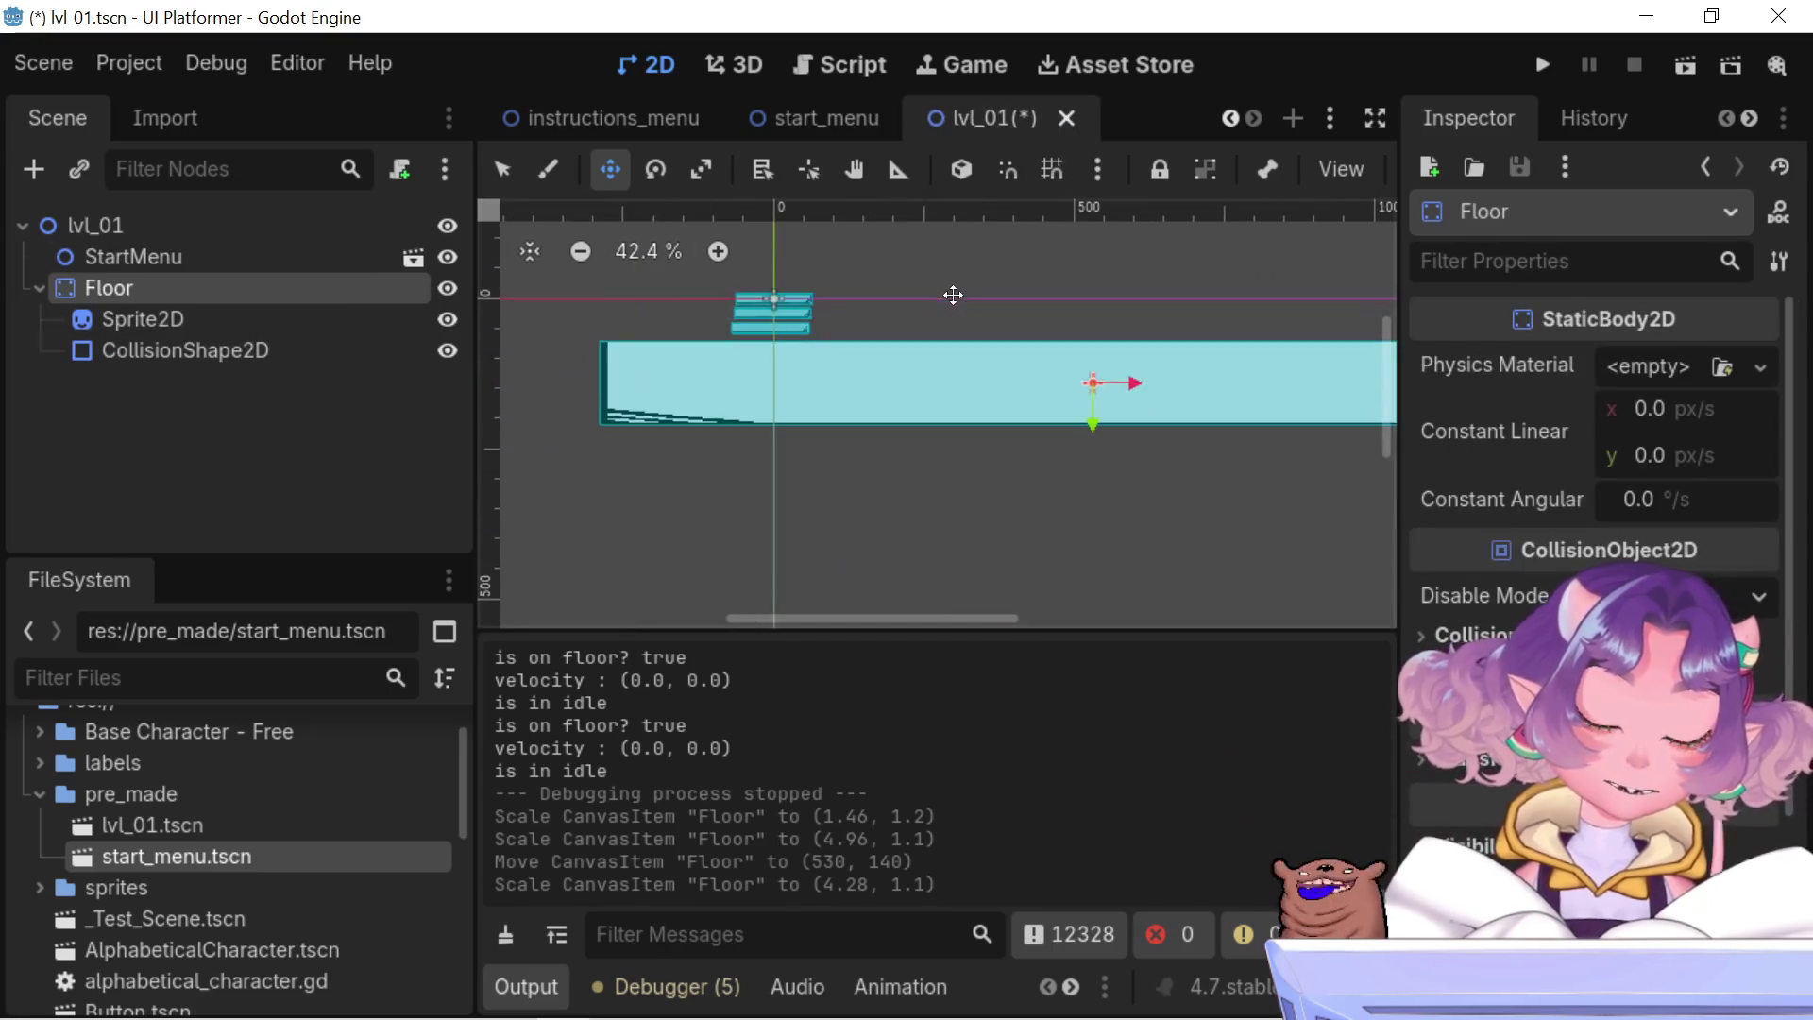
- Collapse Floor and paste Camera2D, AlphabeticalCharacter and Win_Word under the lvl_01 root
scroll(952, 378, "up", 3)
left_click(186, 226)
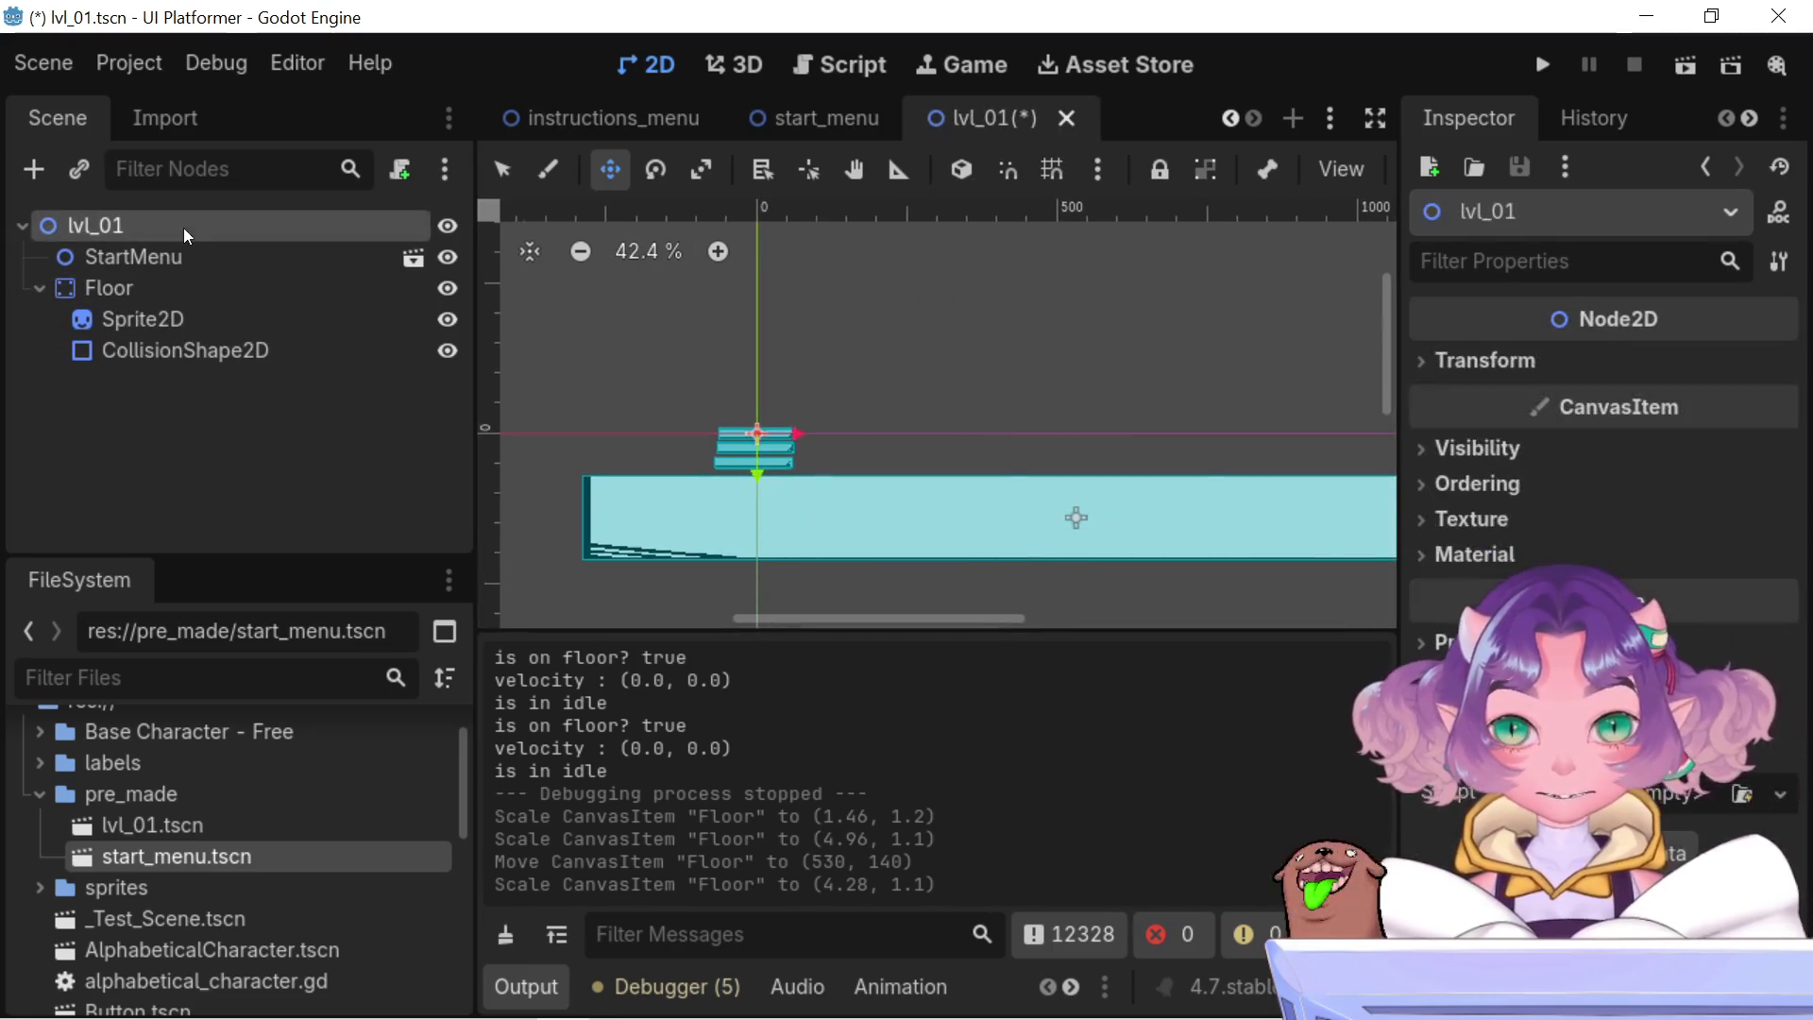
left_click(49, 283)
left_click(38, 288)
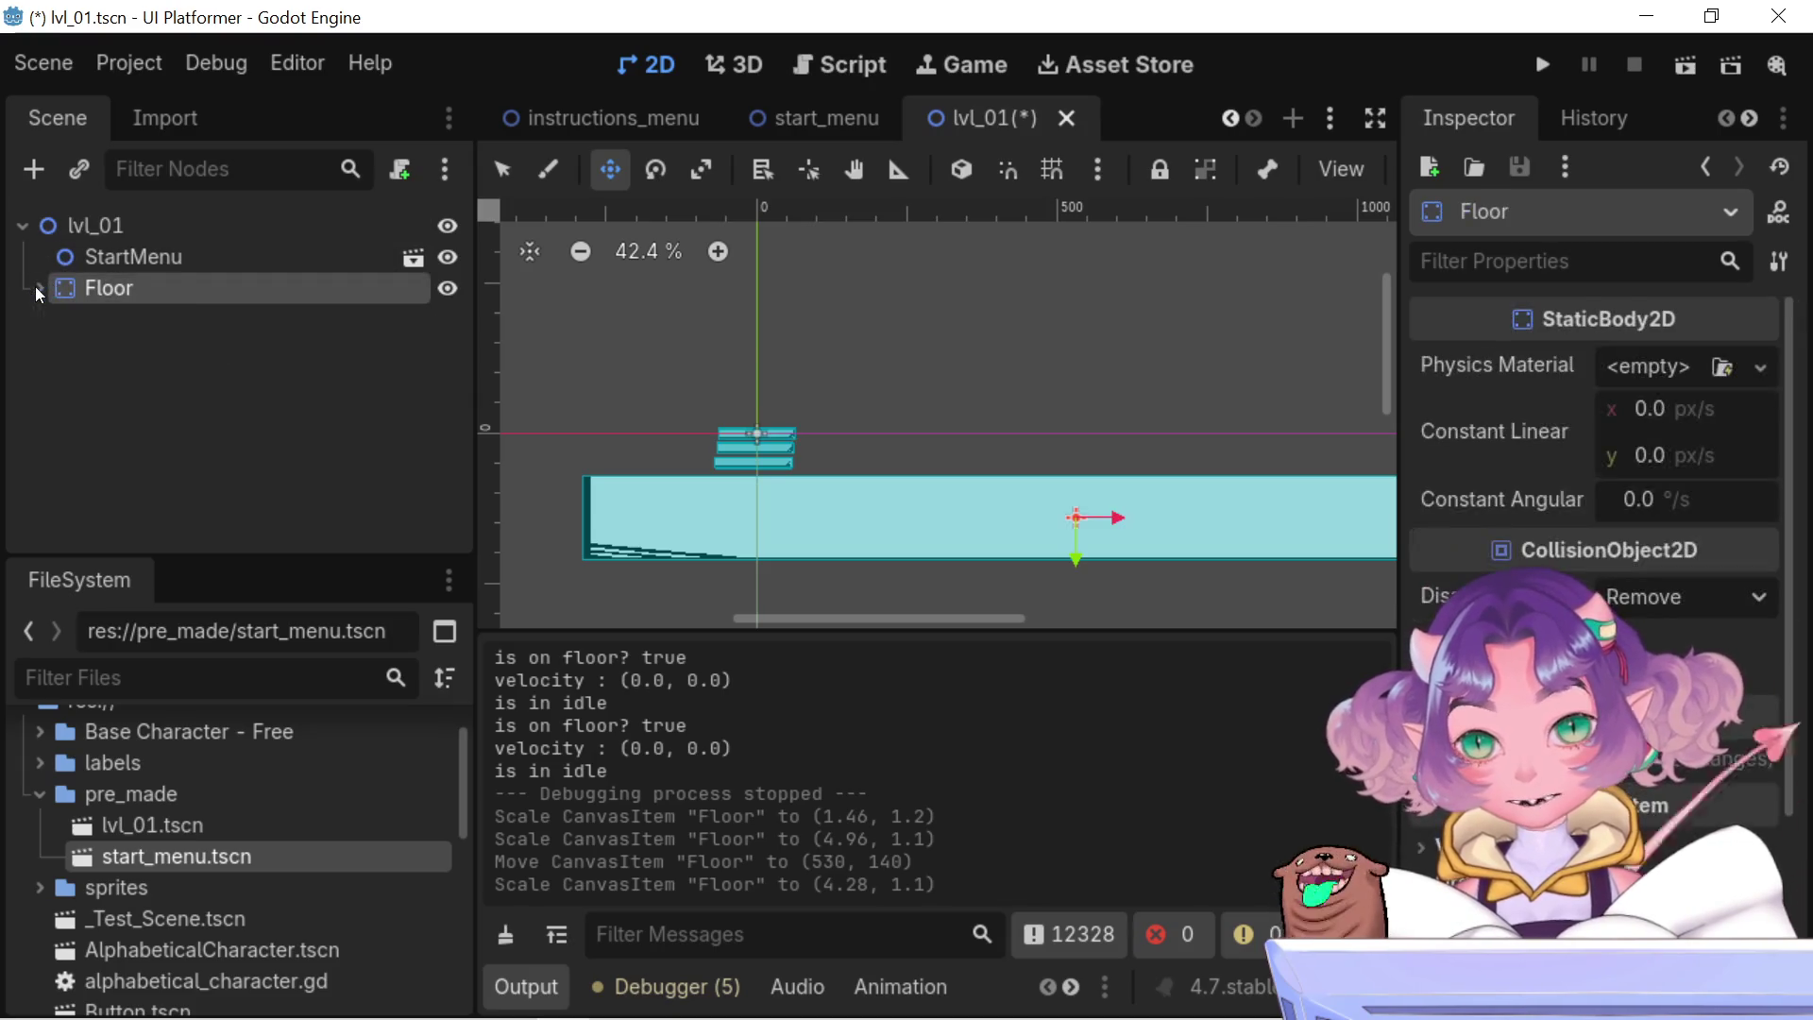
left_click(85, 227)
key("ctrl+v")
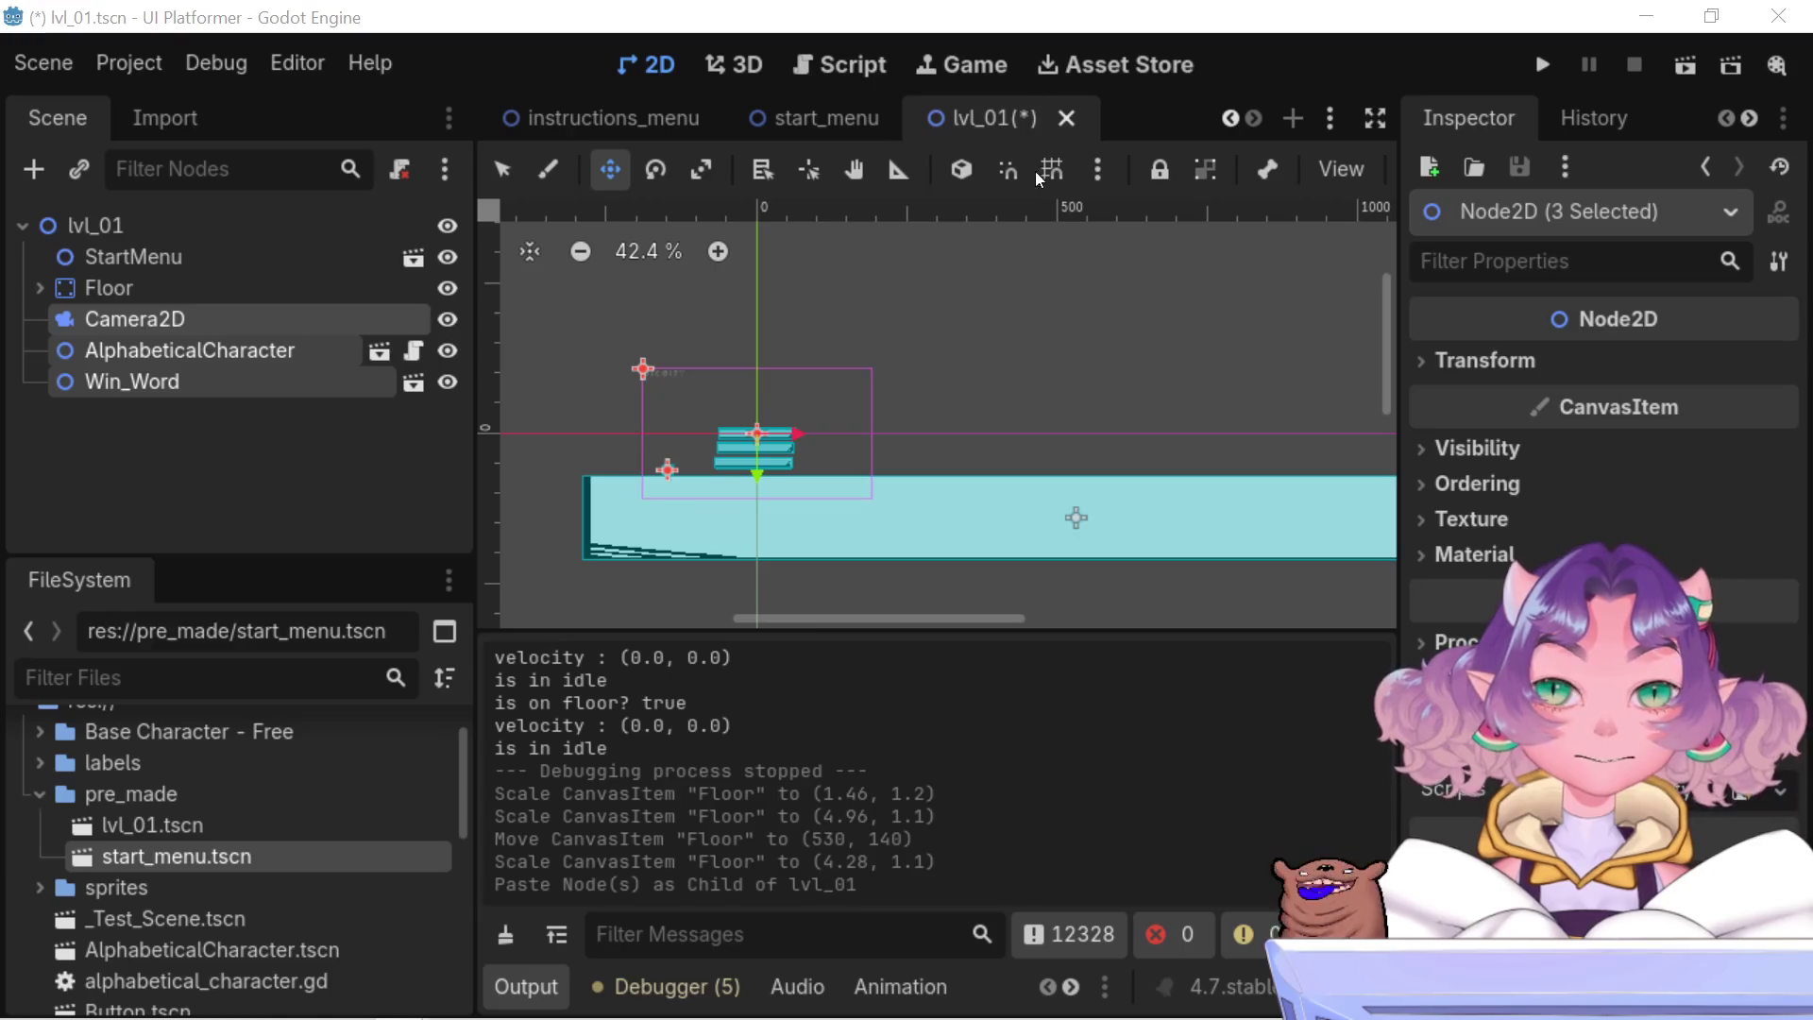
- Inspect the pasted Camera2D, AlphabeticalCharacter and Win_Word nodes and select AlphabeticalCharacter
scroll(878, 472, "up", 4)
scroll(883, 462, "down", 2)
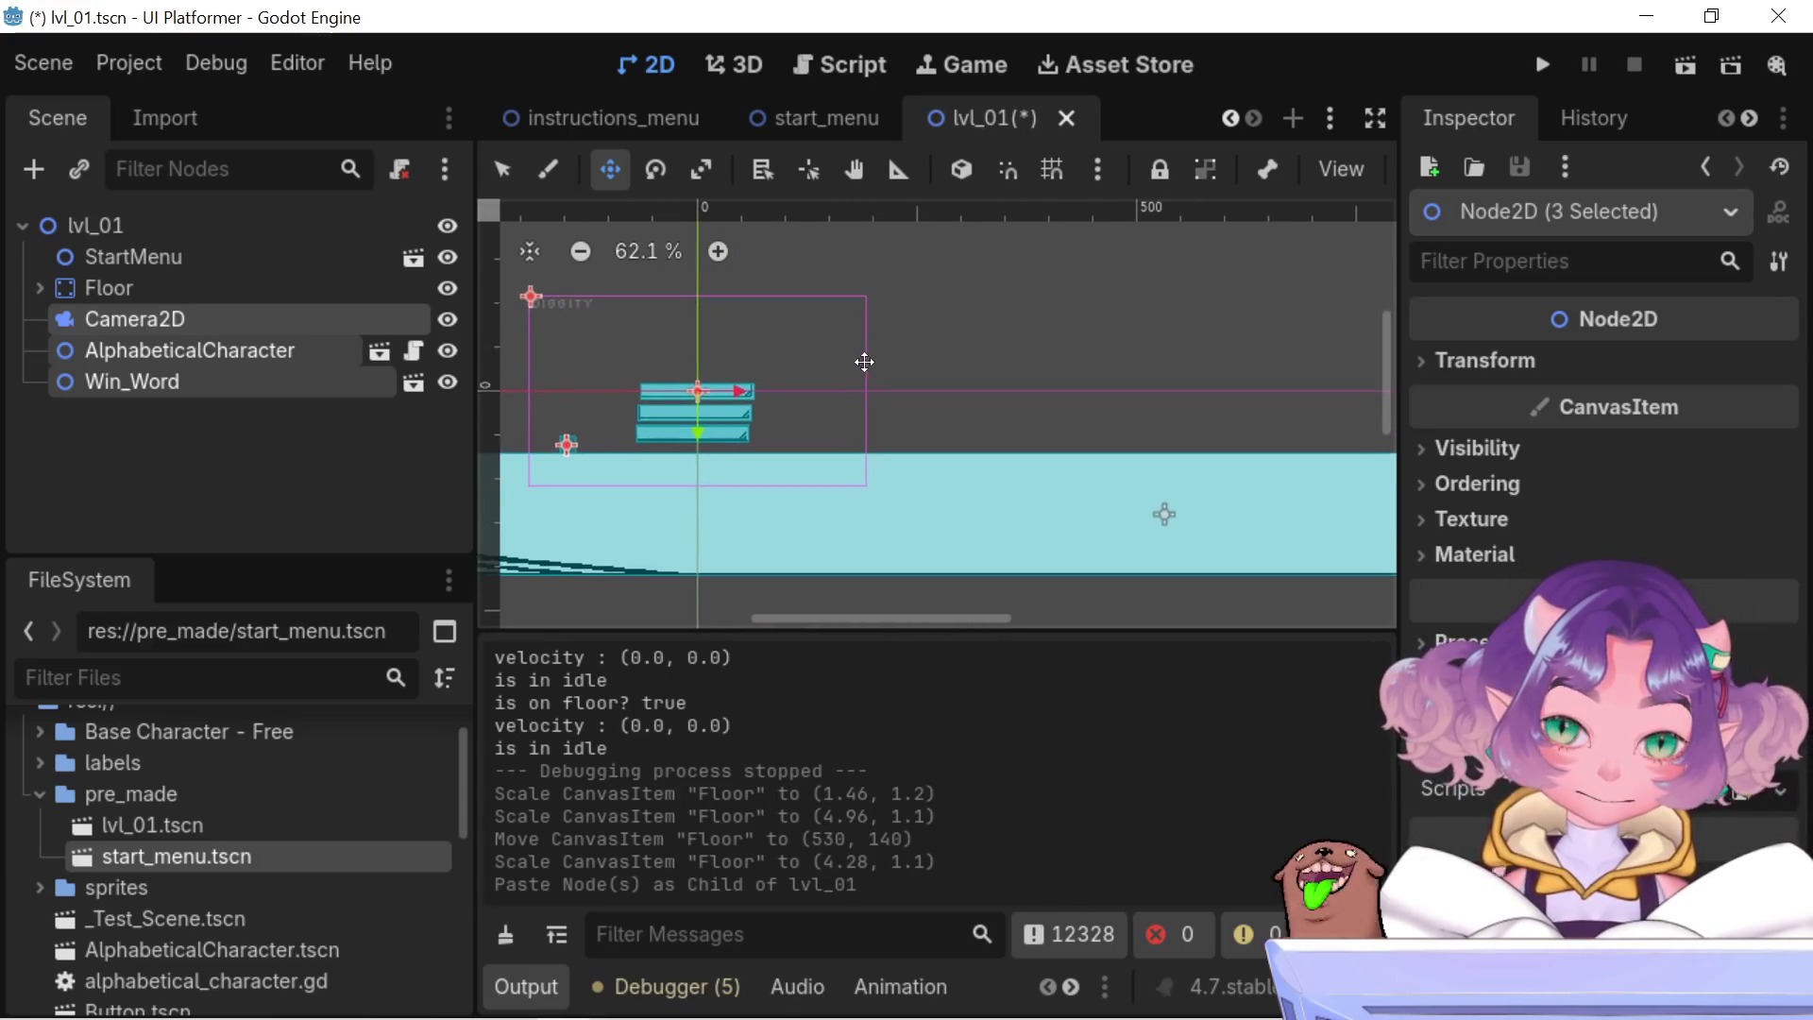
scroll(959, 353, "left", 3)
scroll(963, 342, "left", 2)
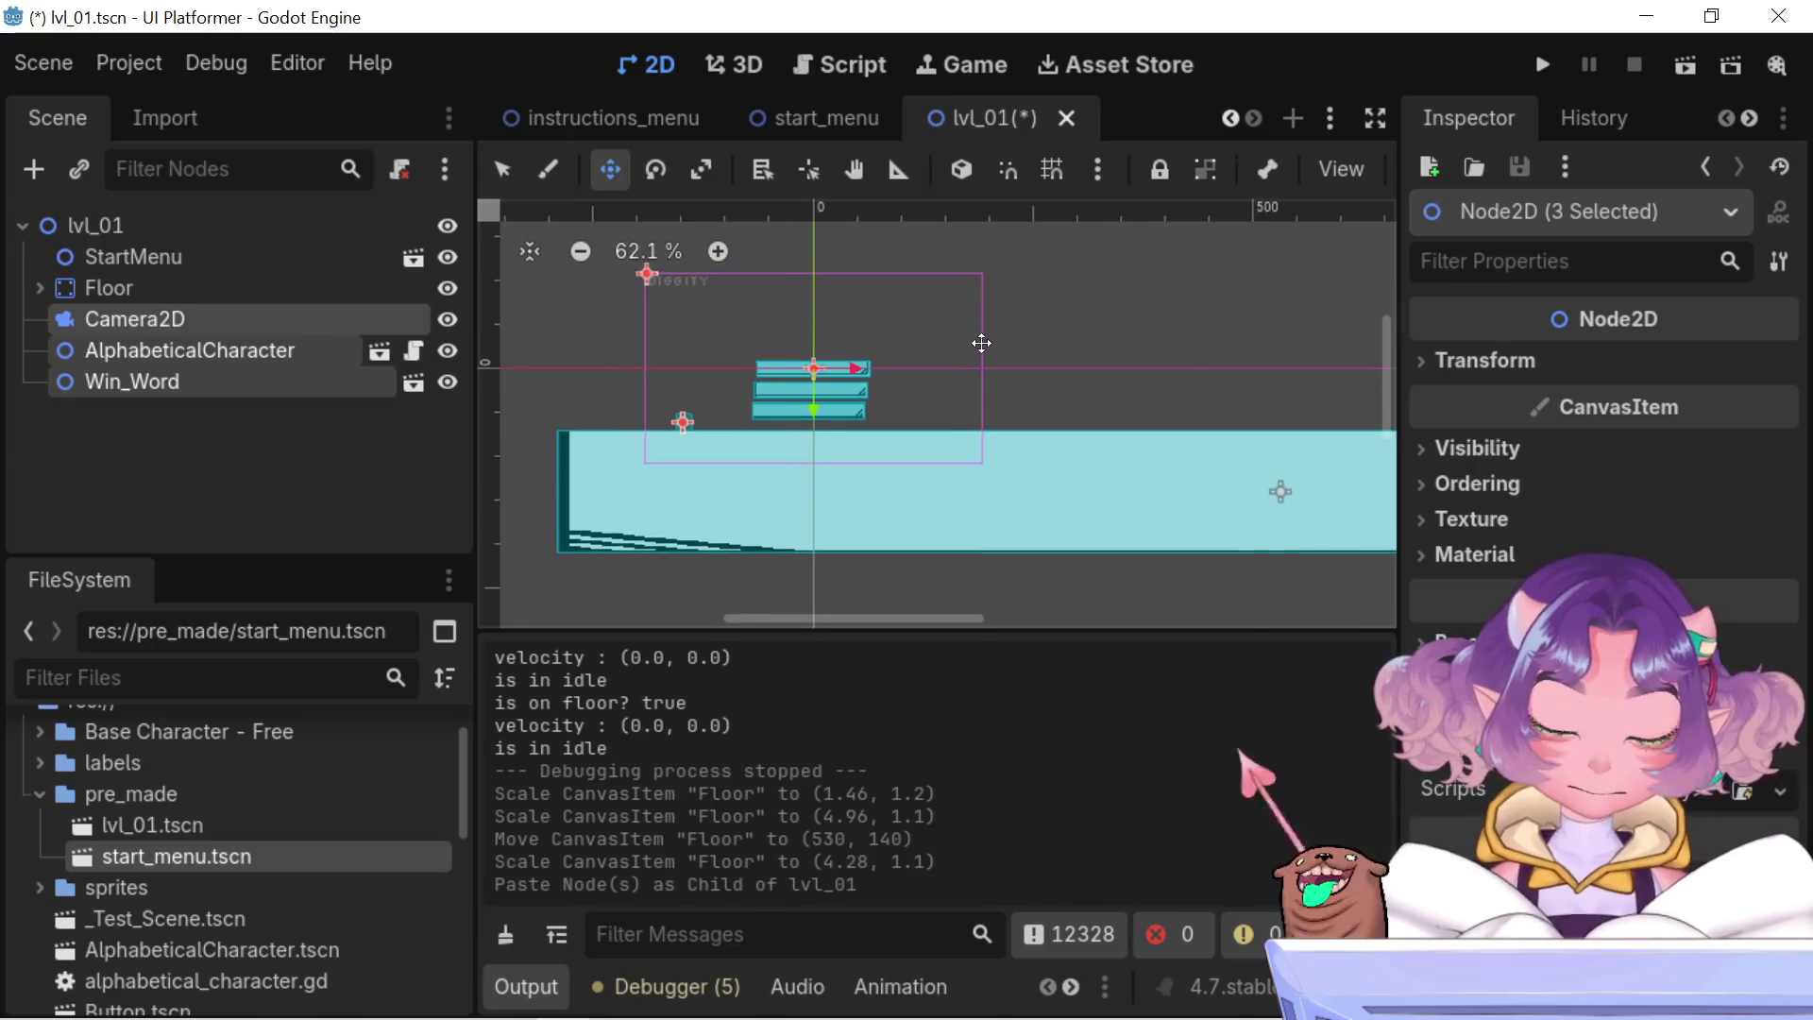
scroll(985, 351, "up", 2)
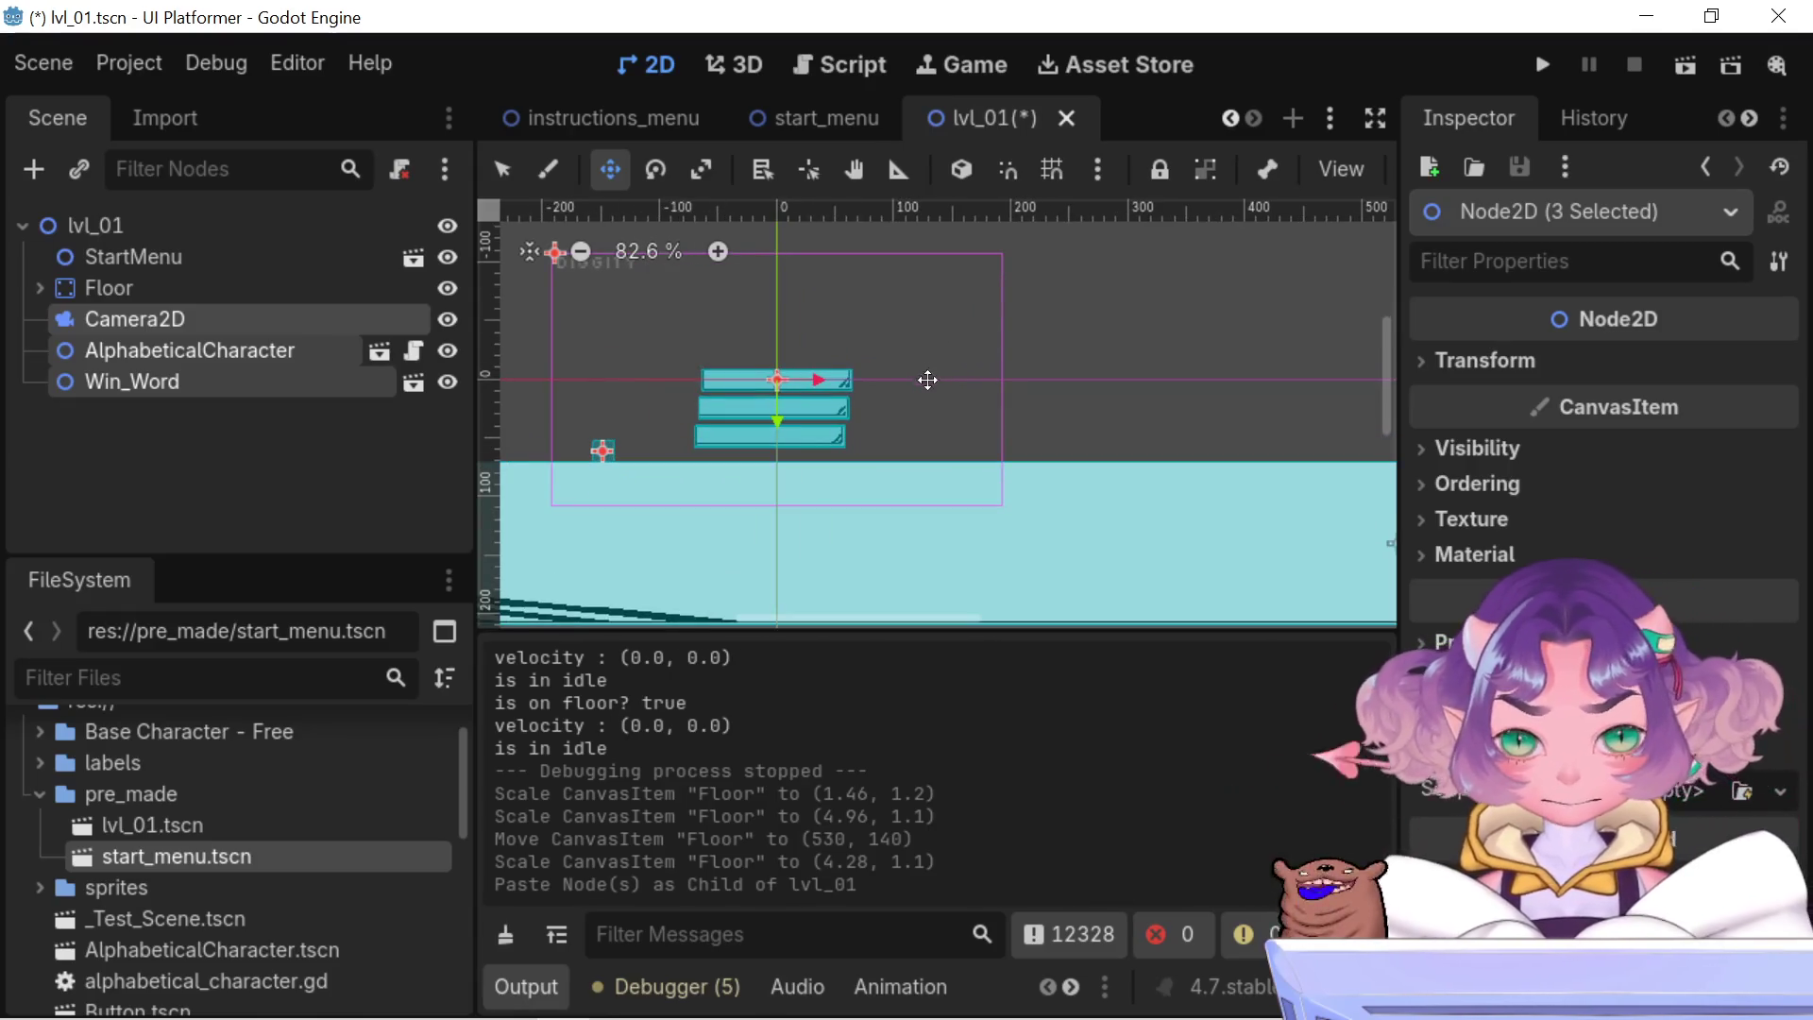
scroll(927, 377, "up", 1)
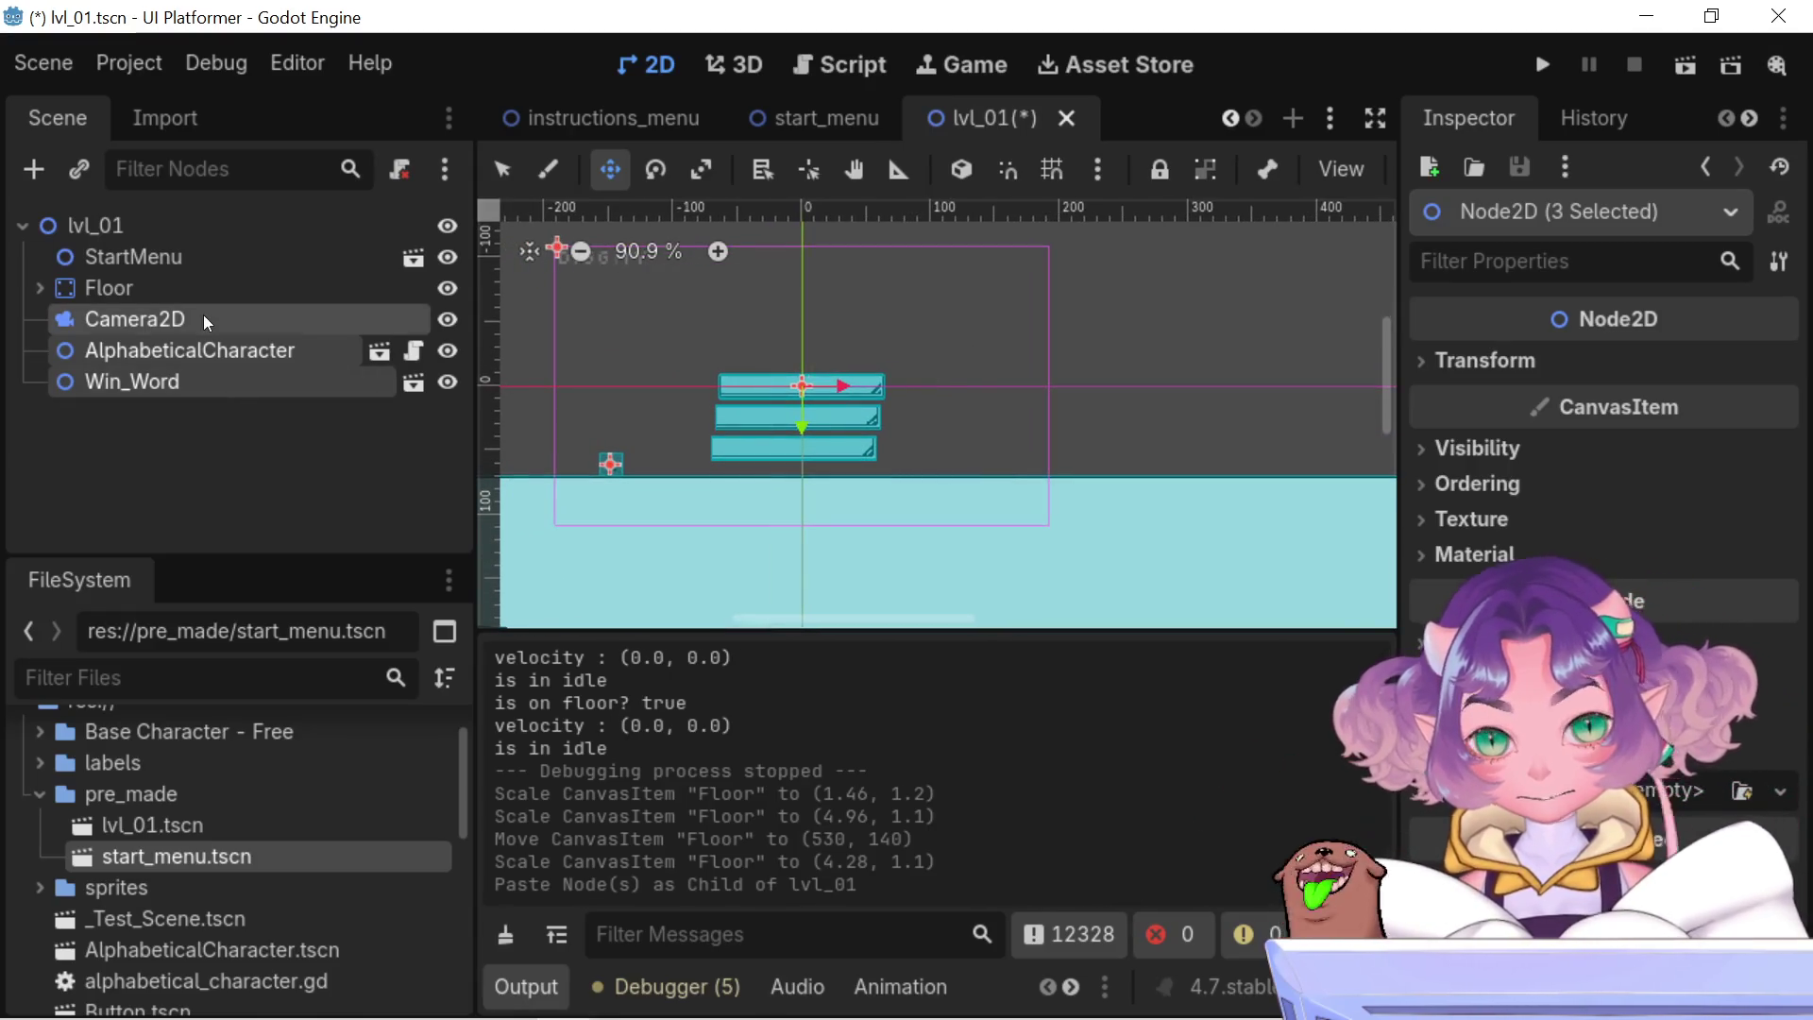
left_click(204, 315)
left_click(224, 359)
left_click(207, 383)
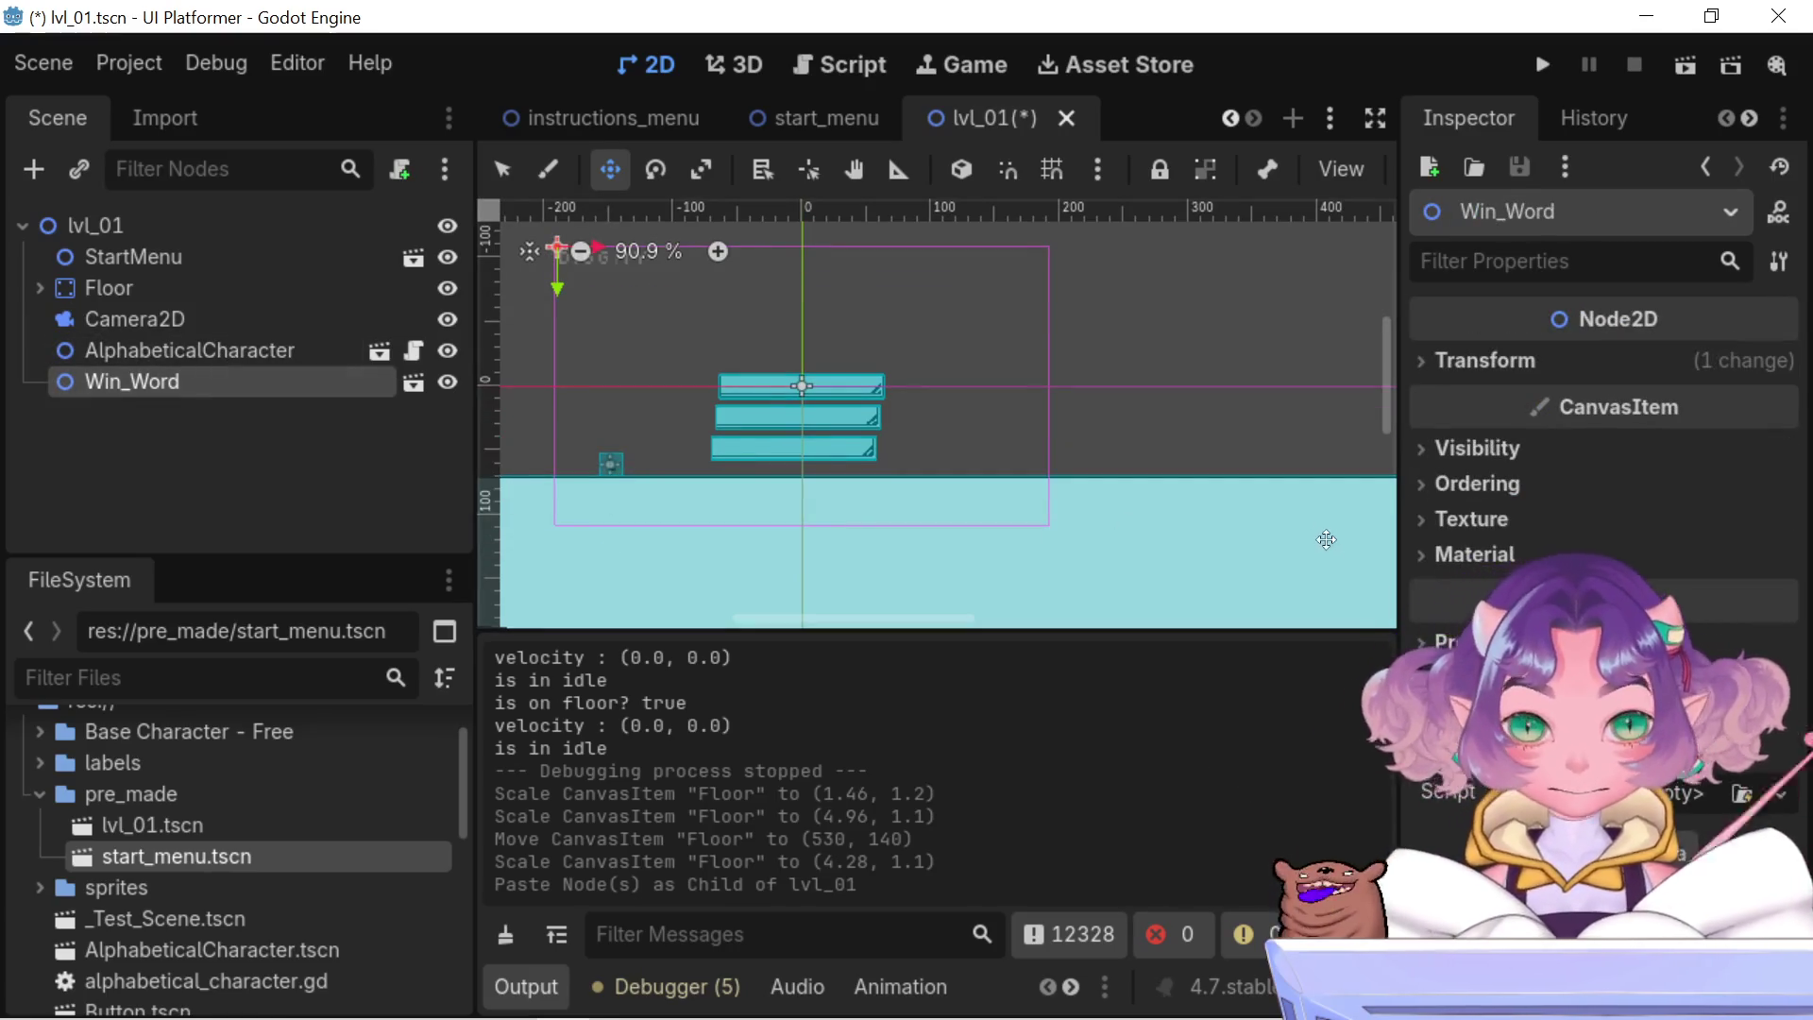
left_click(172, 349)
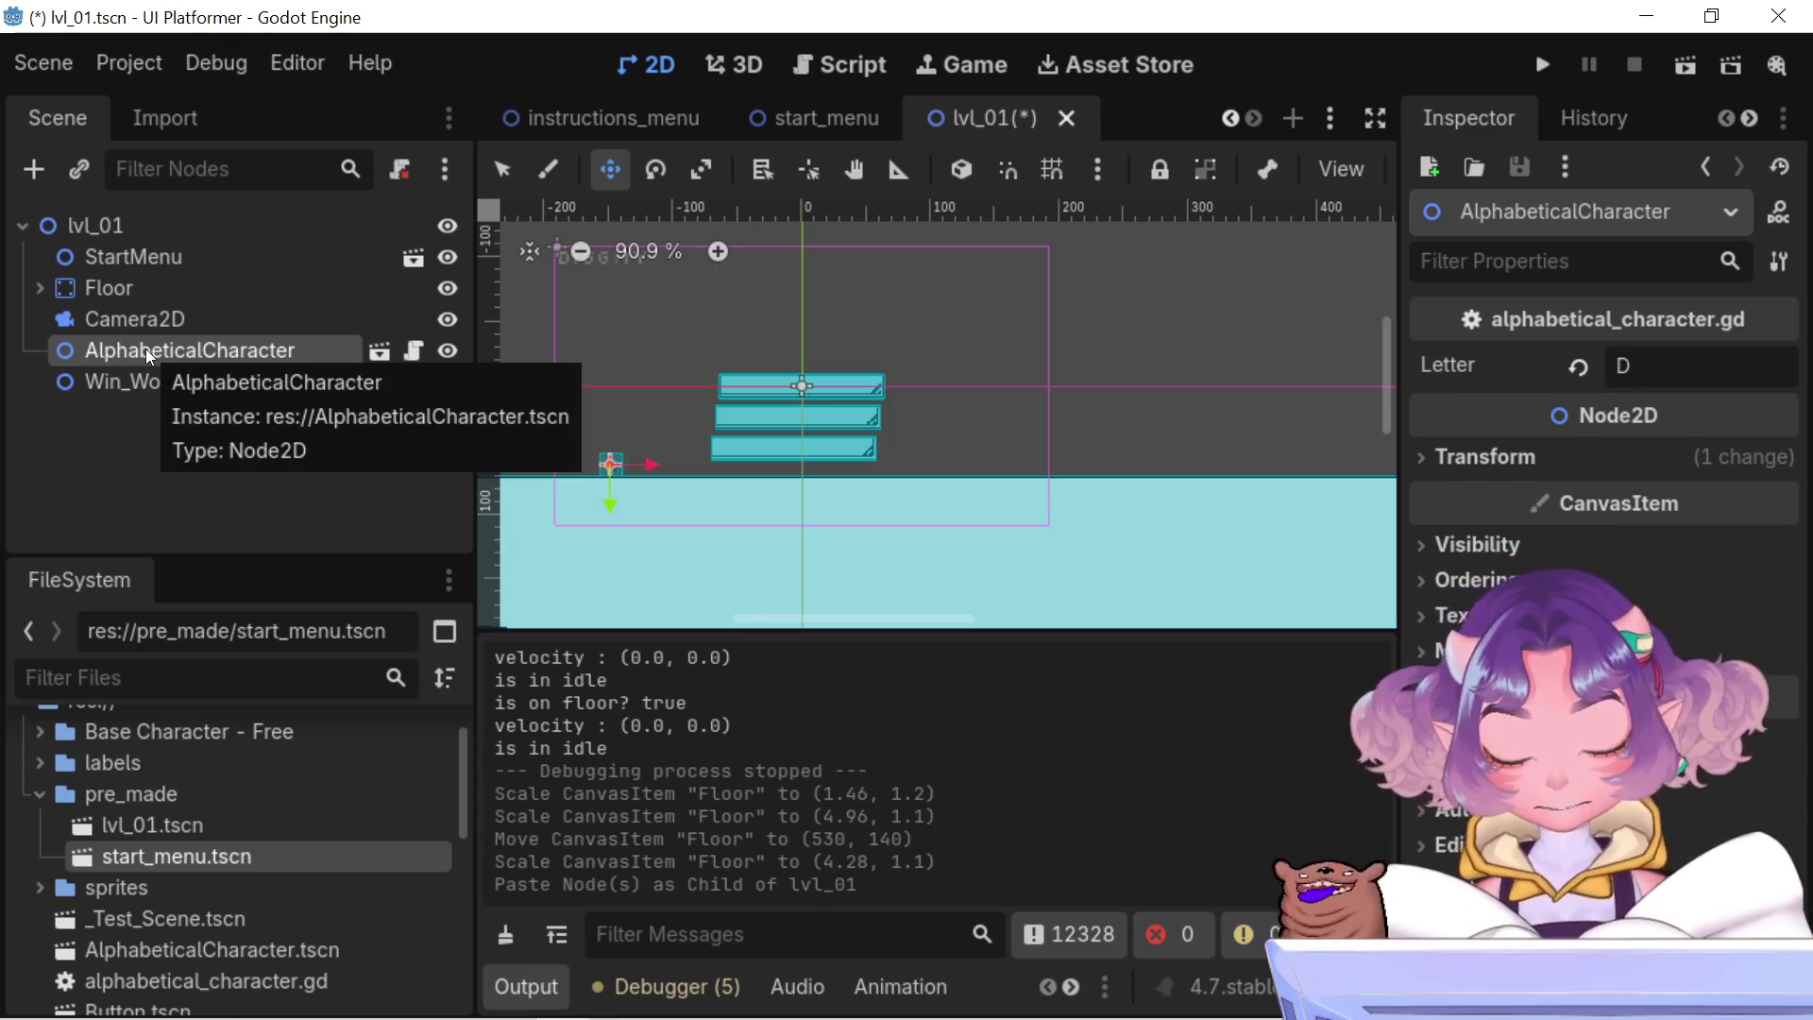
- Paste an AlphabeticalCharacter copy, undo the stray paste, and drag the copy up under lvl_01
key("ctrl+v")
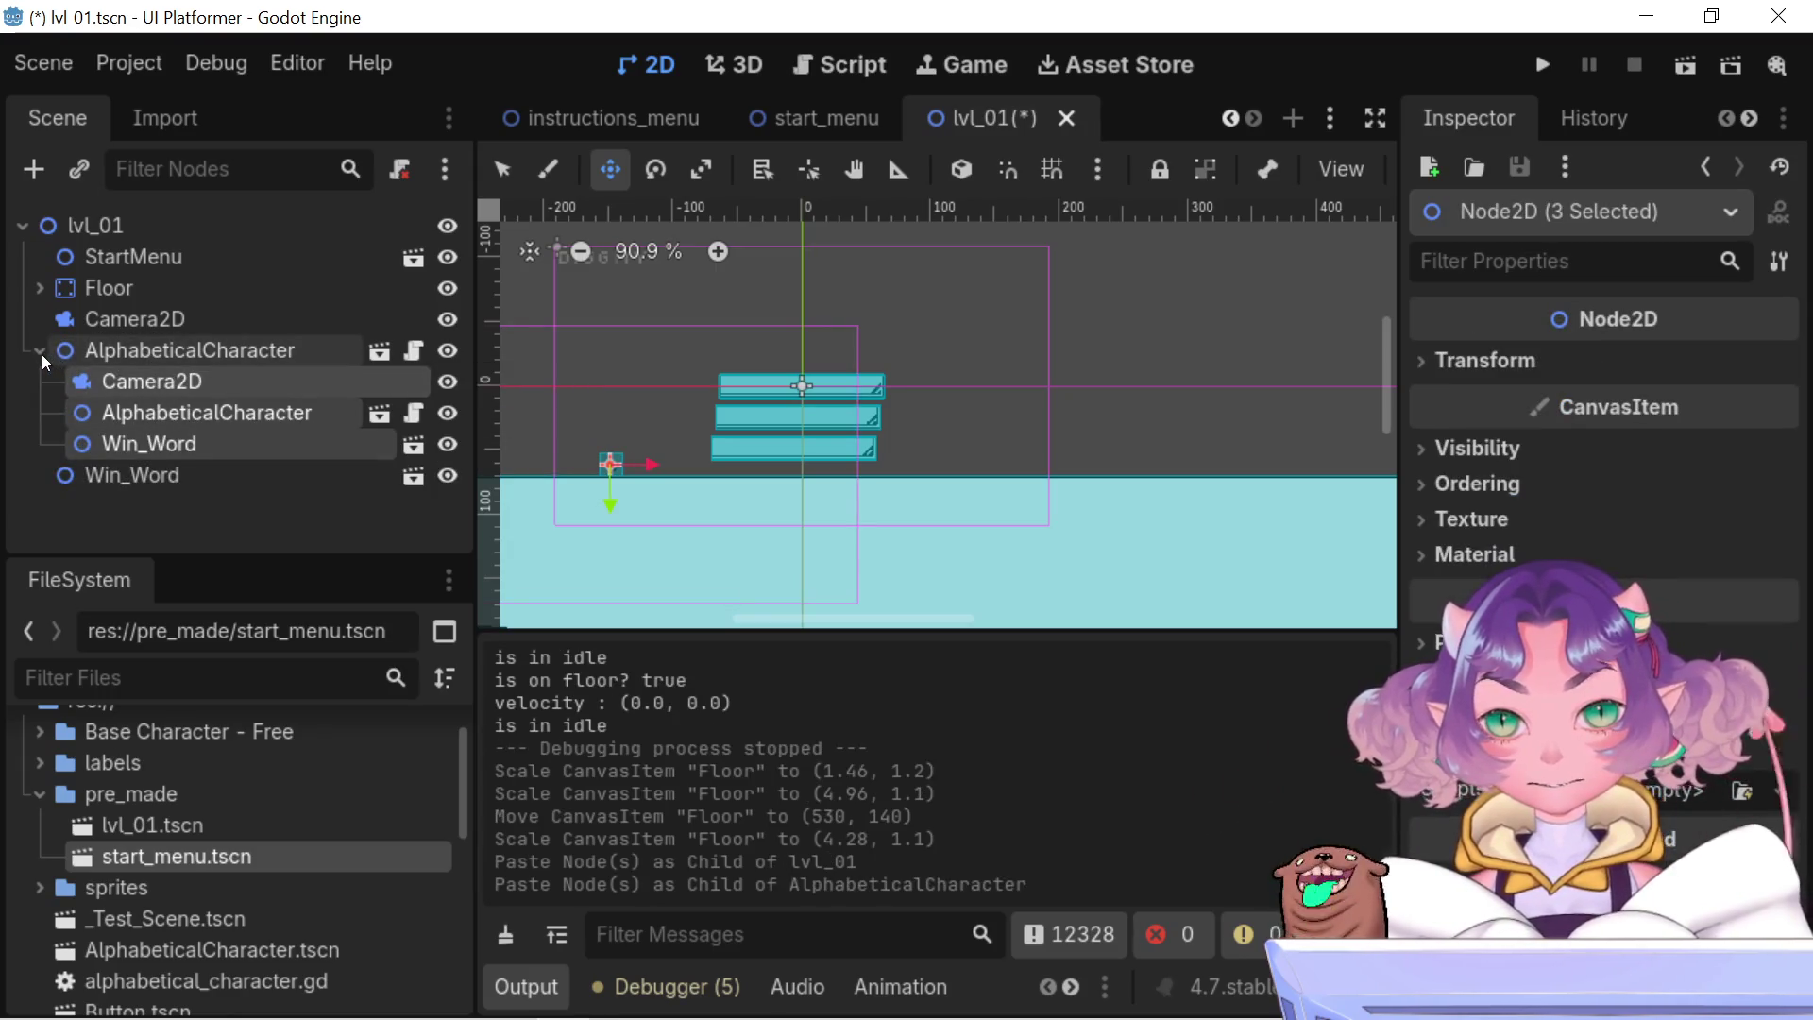
left_click(42, 354)
key("ctrl+v")
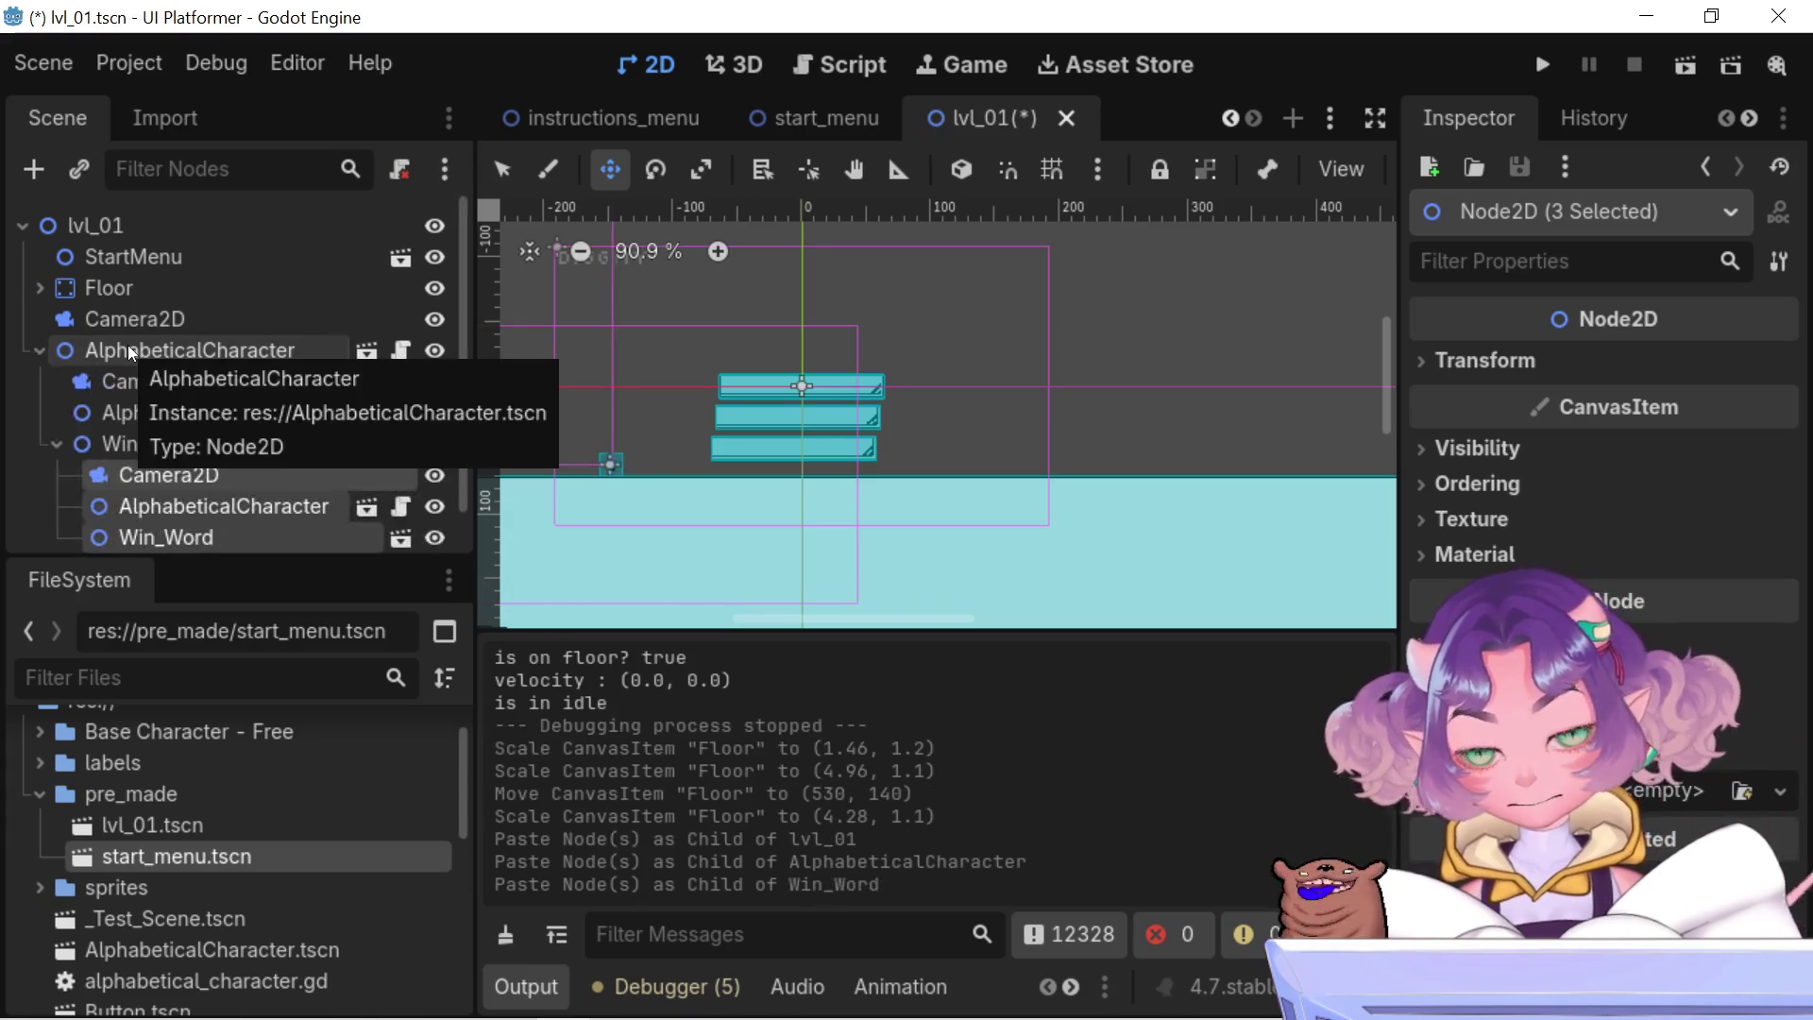
key("ctrl+z")
key("ctrl+z")
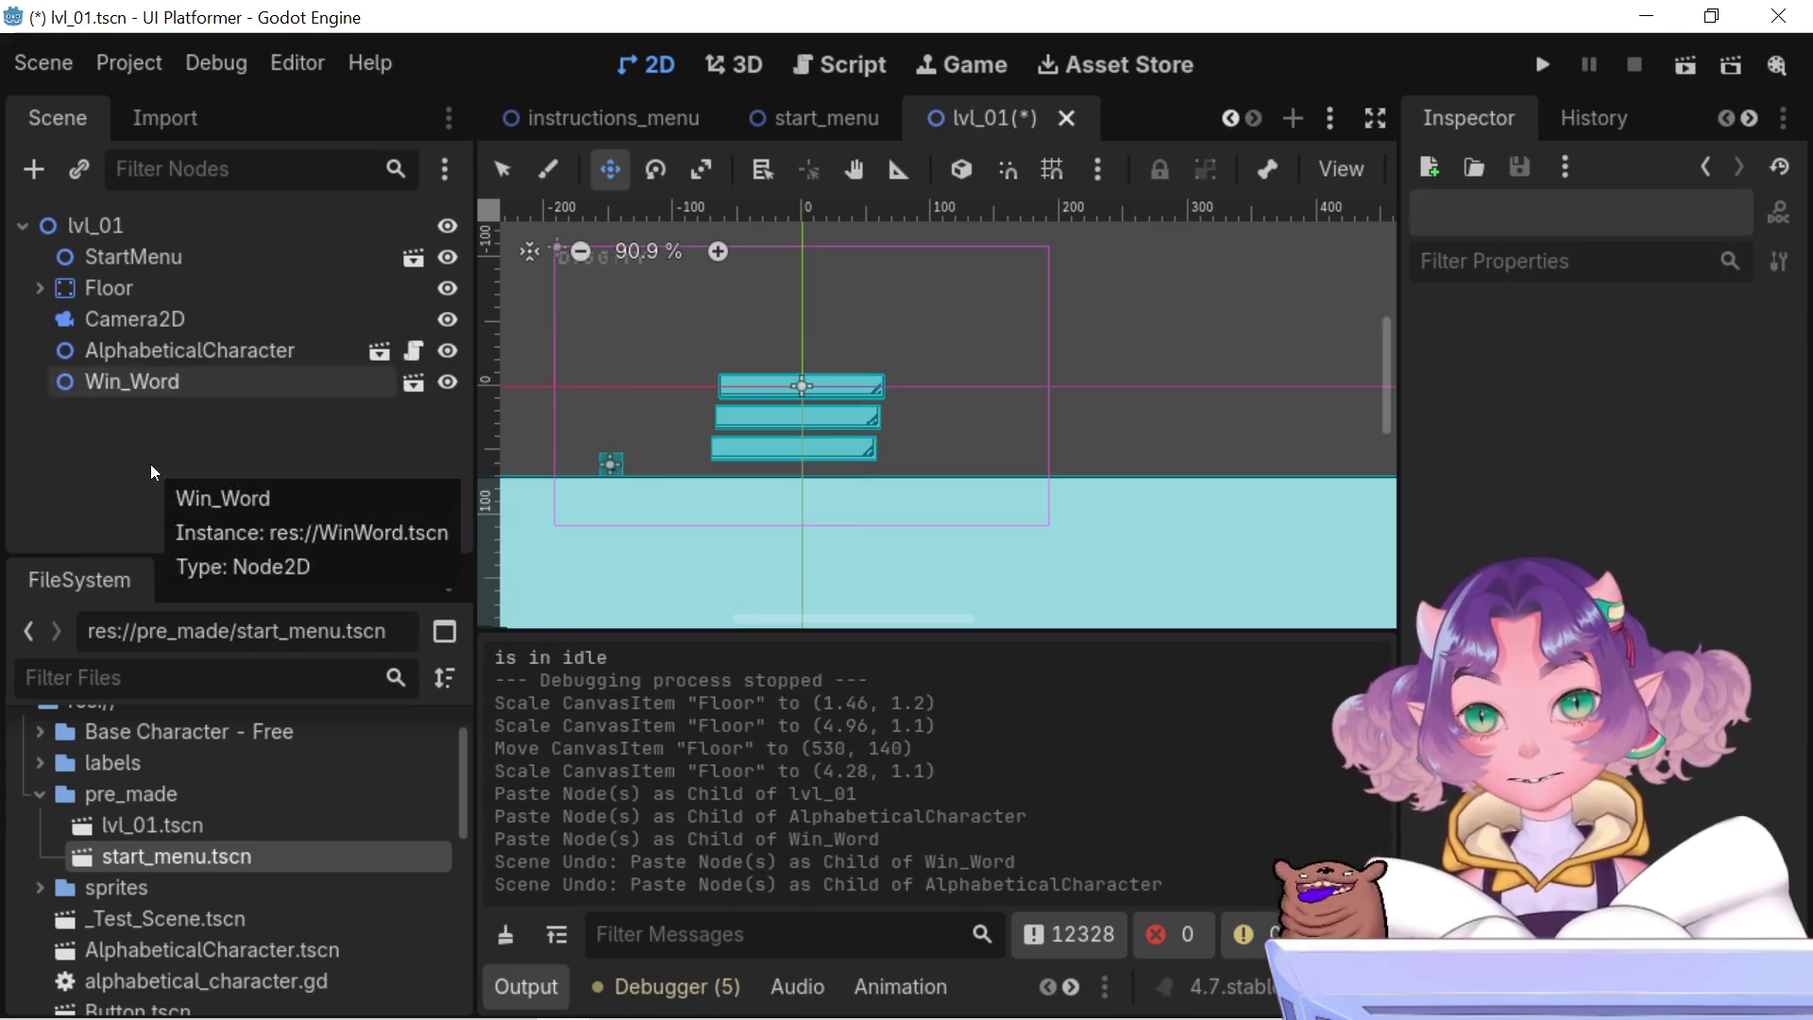
left_click(128, 370)
left_click(125, 347)
key("ctrl+v")
mouse_move(86, 387)
left_mouse_down()
mouse_move(115, 323)
mouse_move(108, 344)
mouse_move(83, 219)
left_mouse_up()
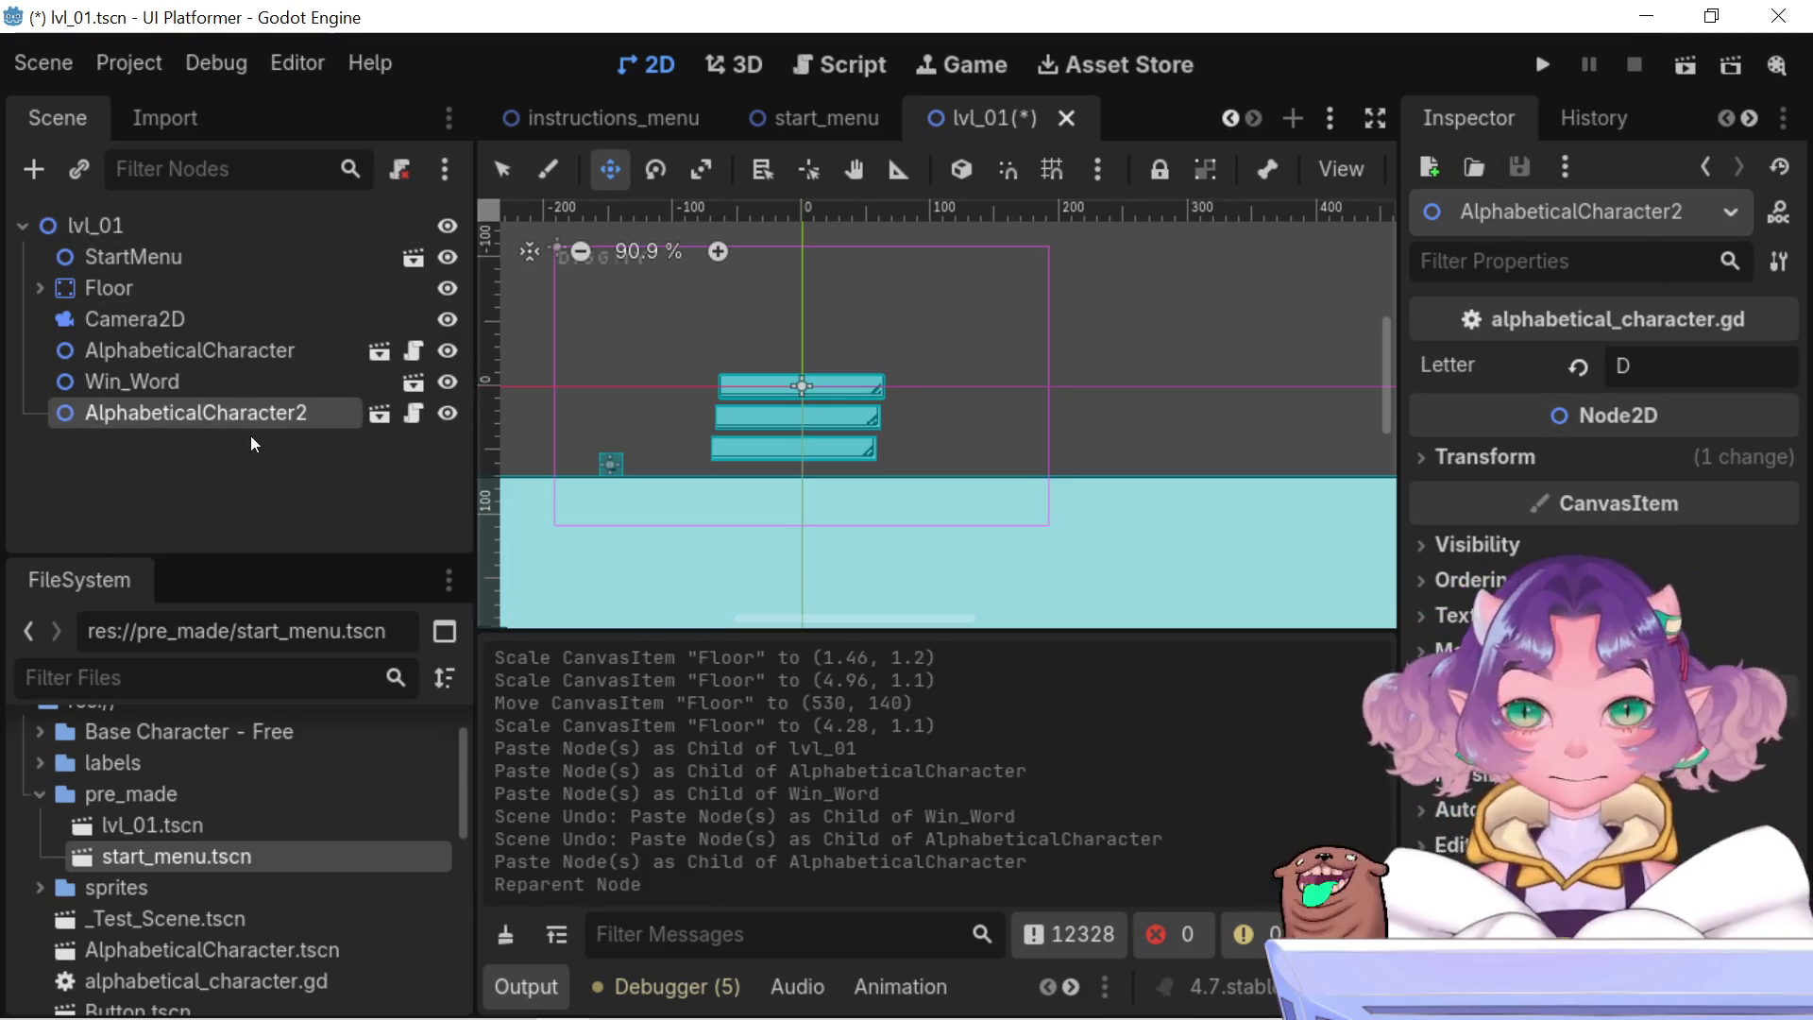
- Change AlphabeticalCharacter2's Letter from D to I, removing a stray w
double_click(1661, 366)
key("BackSpace")
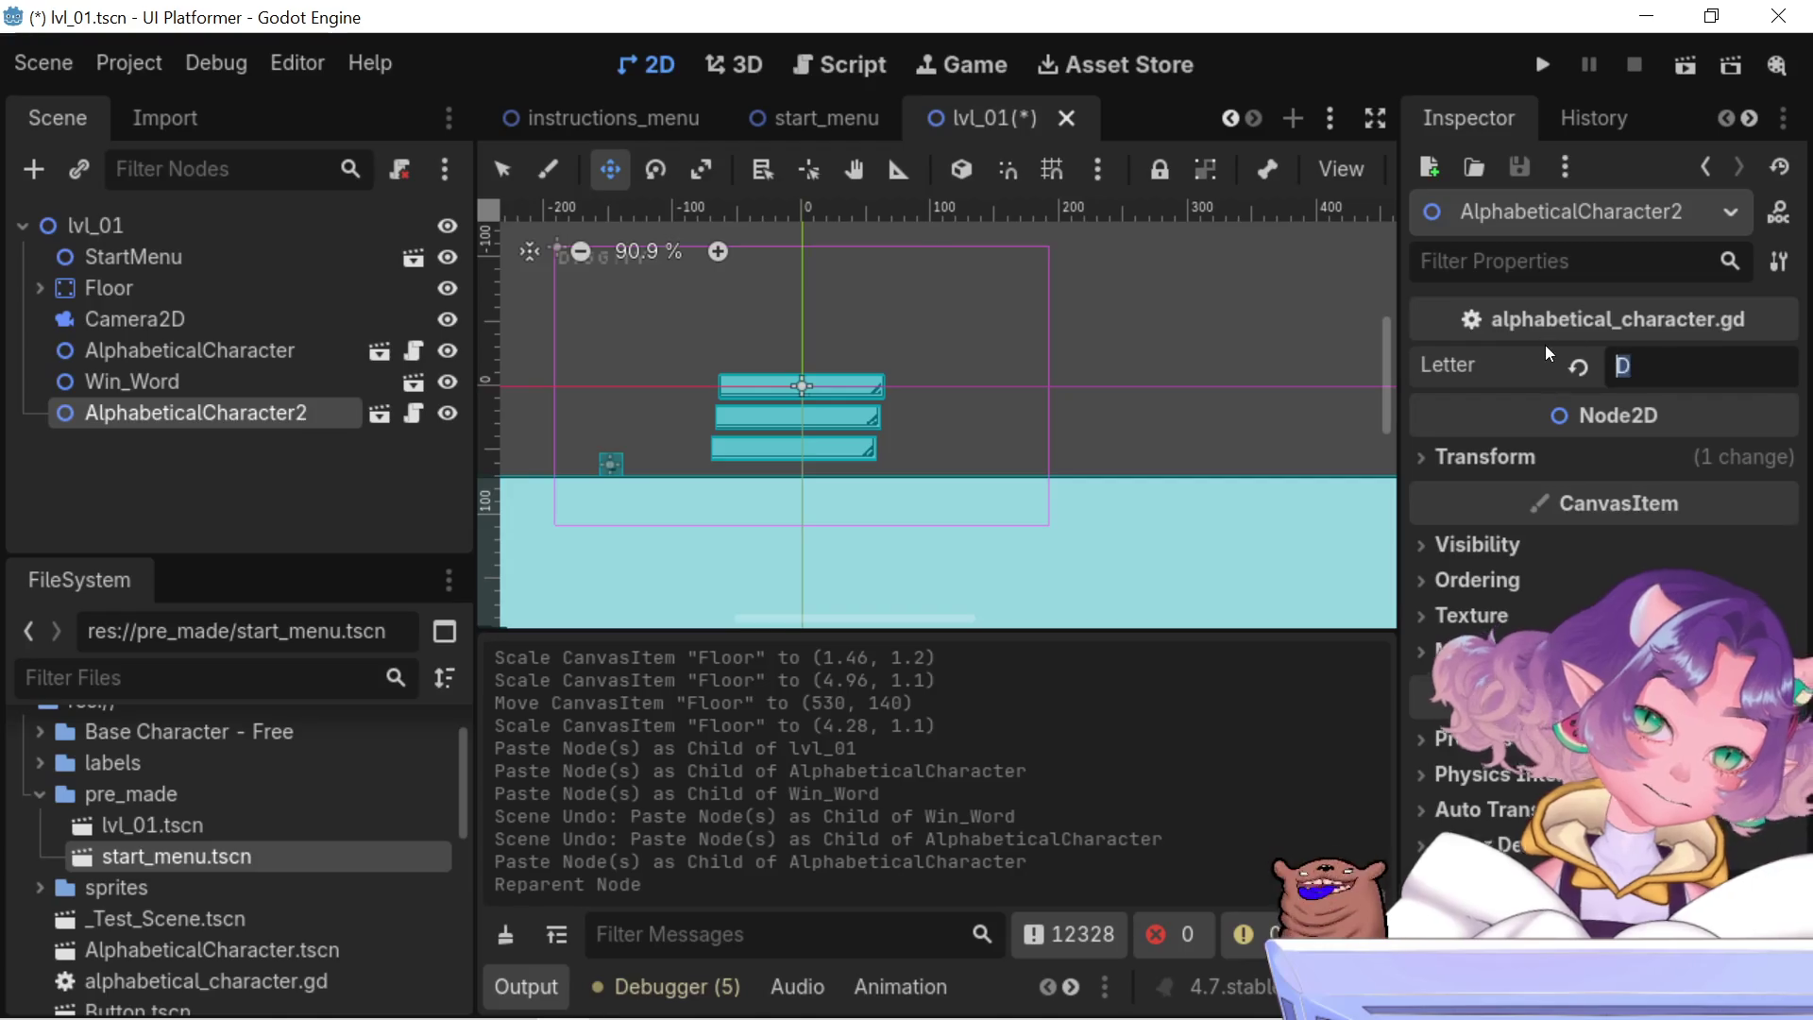
type("I")
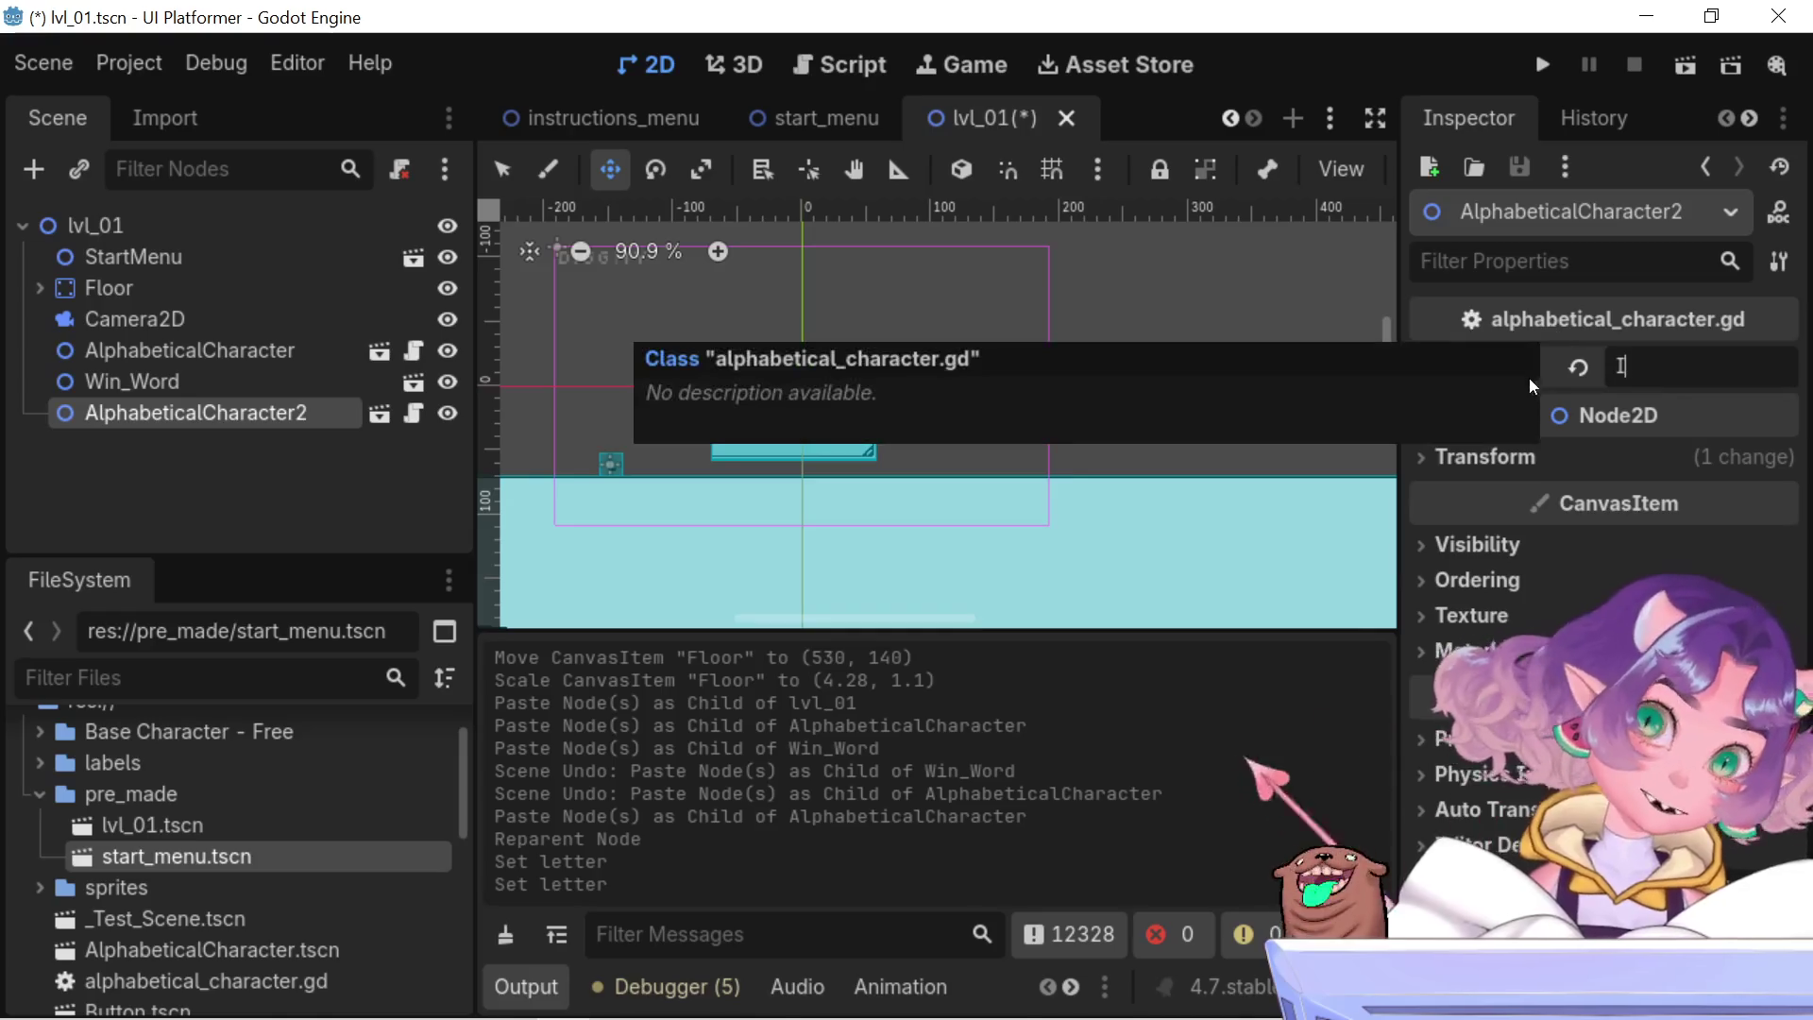
scroll(661, 441, "up", 3)
type("w")
scroll(661, 441, "down", 2)
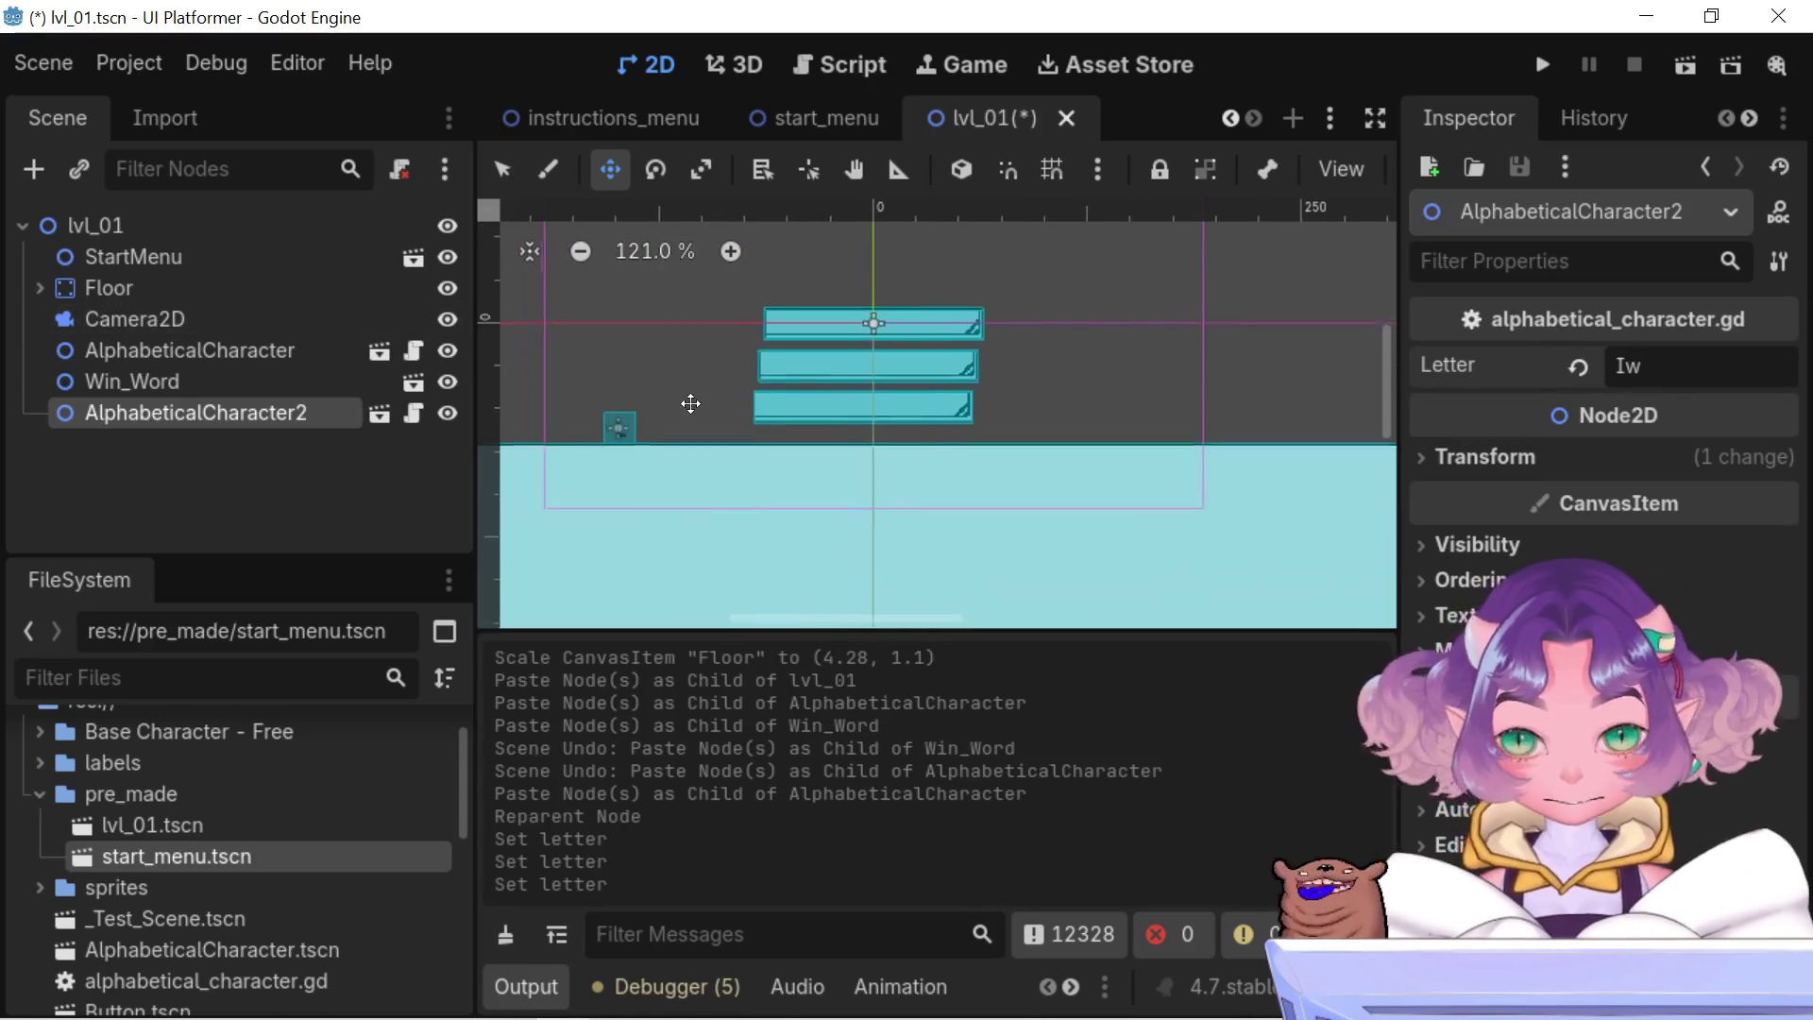
key("BackSpace")
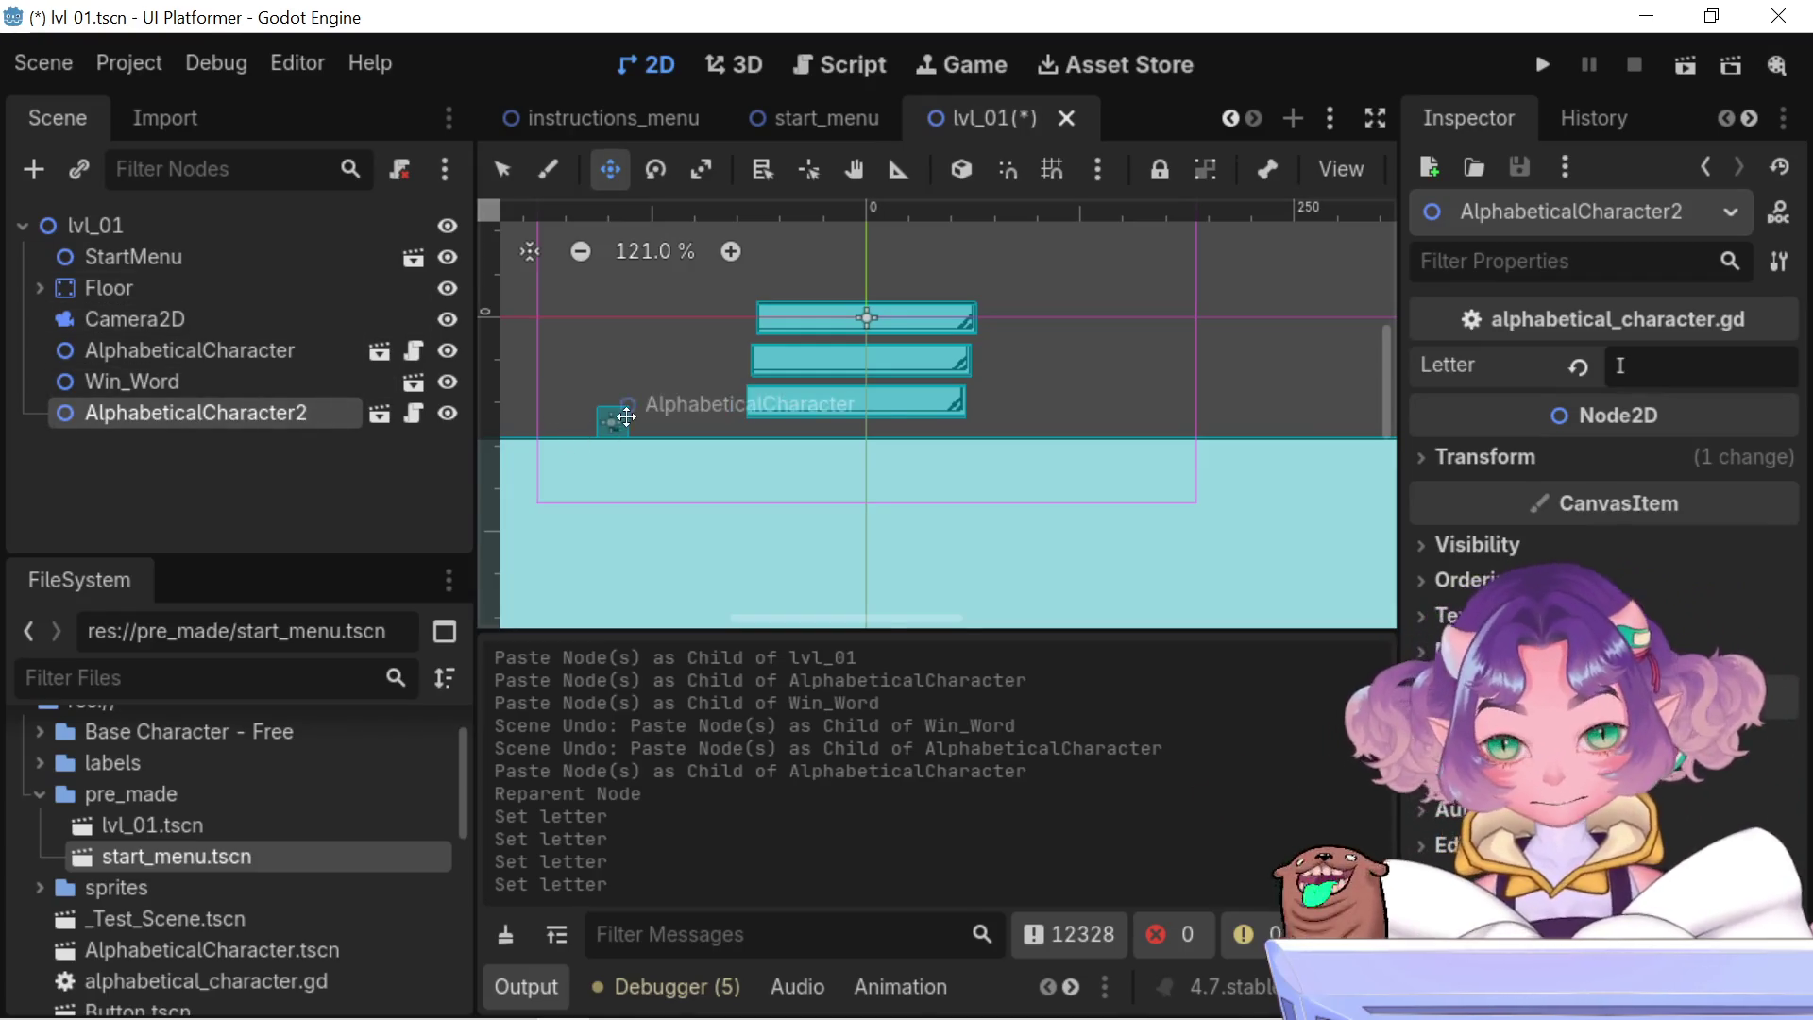
scroll(628, 416, "up", 6)
- Try the rotate and scale tools on the letter block, stretching it slightly
key("e")
key("s")
left_click(690, 459)
left_click_drag(682, 448, 679, 445)
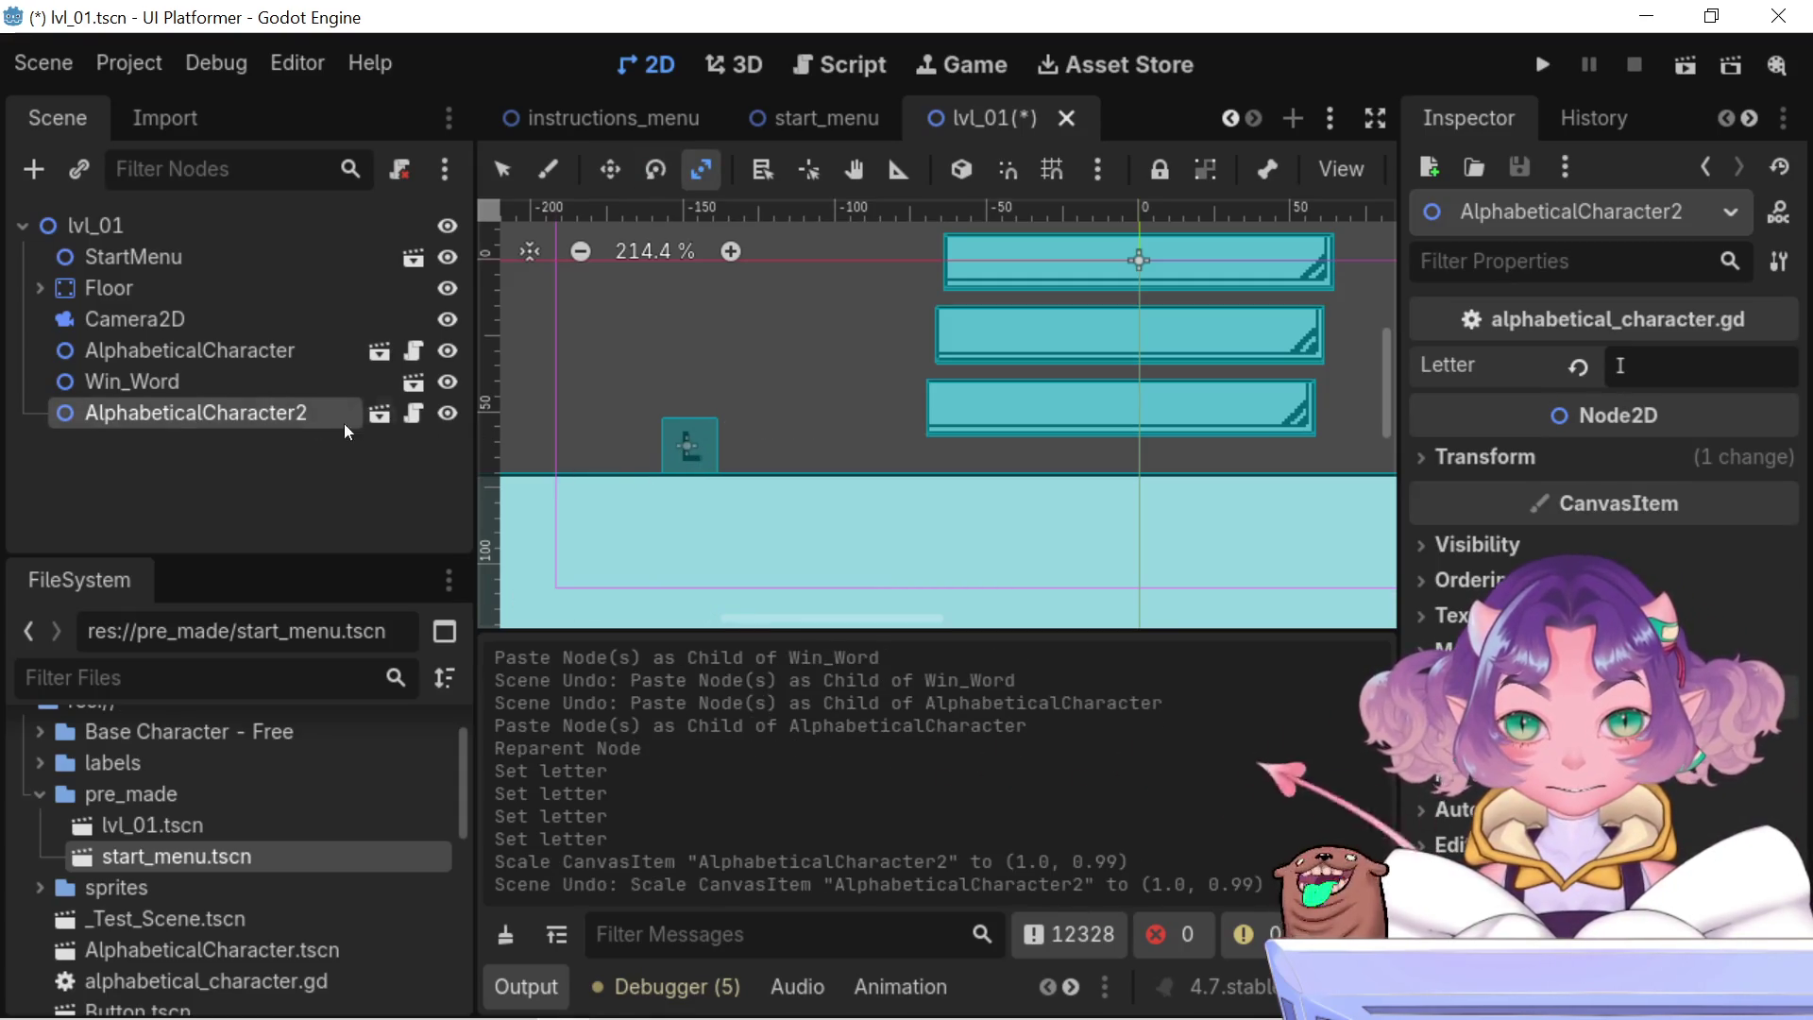
left_click(212, 382)
left_click(232, 413)
scroll(823, 470, "down", 5)
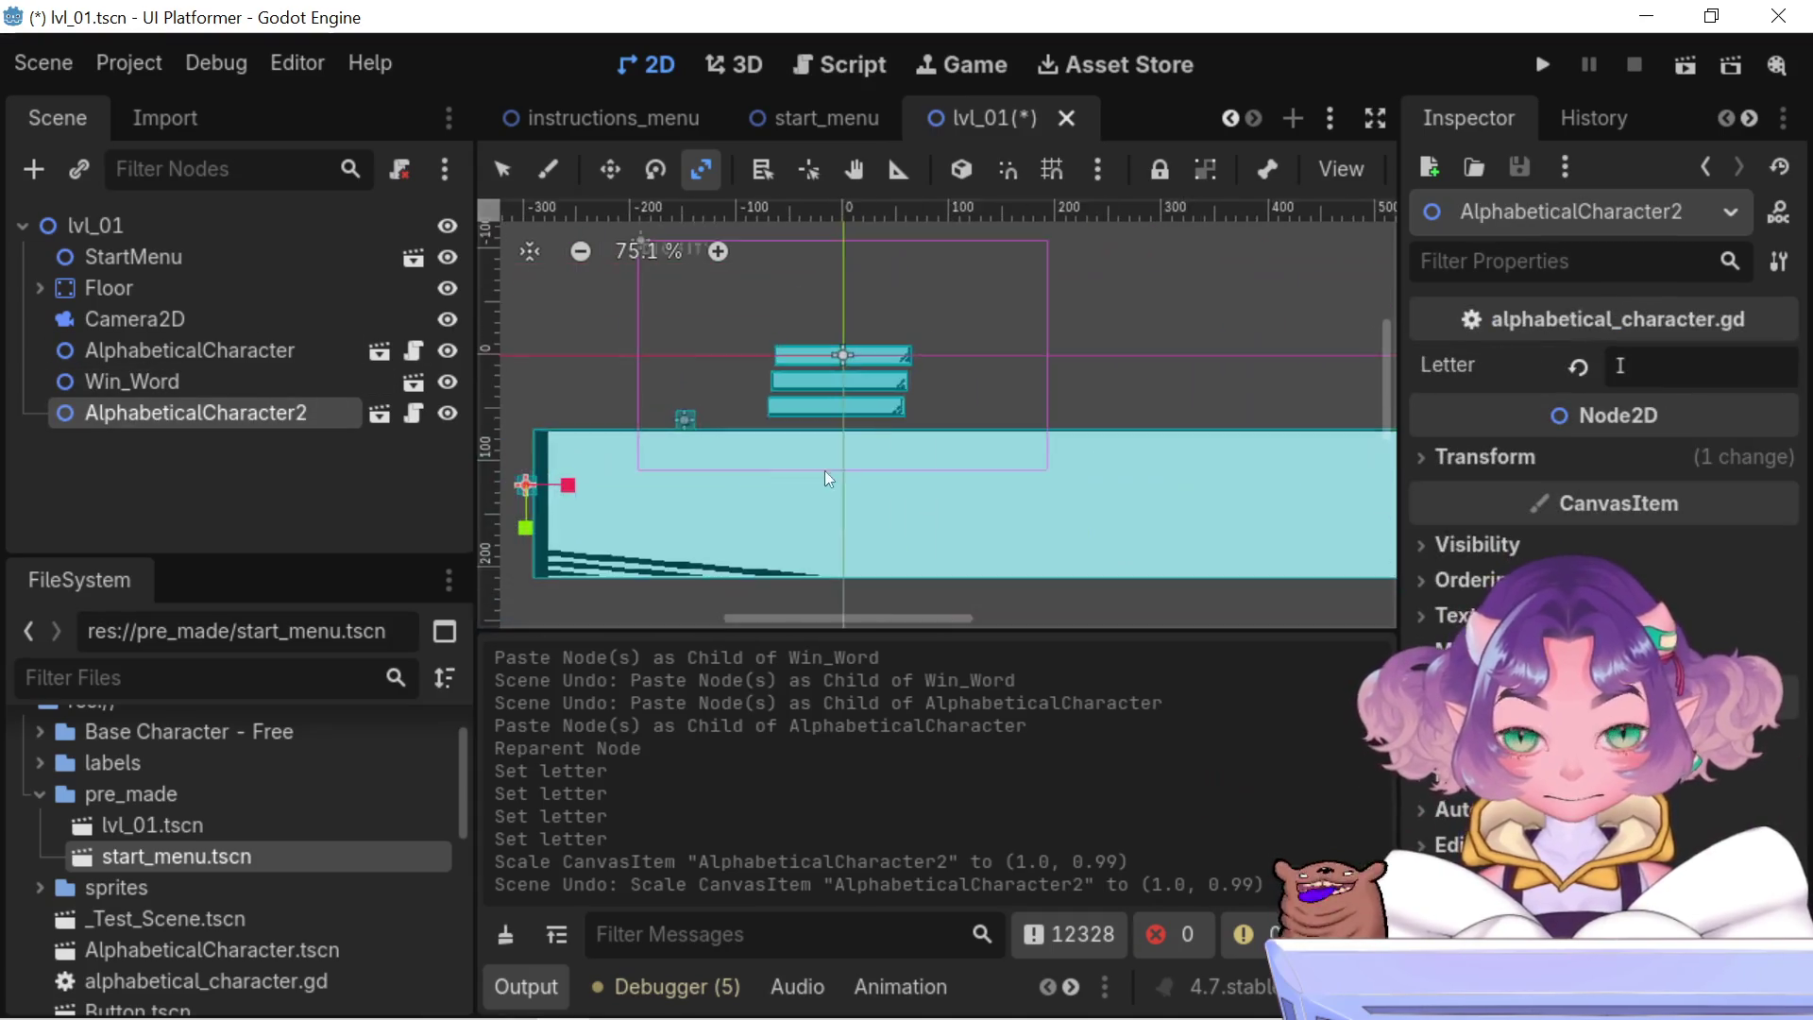
- Drag AlphabeticalCharacter2 right of the platforms, then undo the move and letter edits back to D
key("w")
mouse_move(595, 533)
left_mouse_down()
mouse_move(1086, 510)
mouse_move(1027, 510)
mouse_move(988, 409)
left_mouse_up()
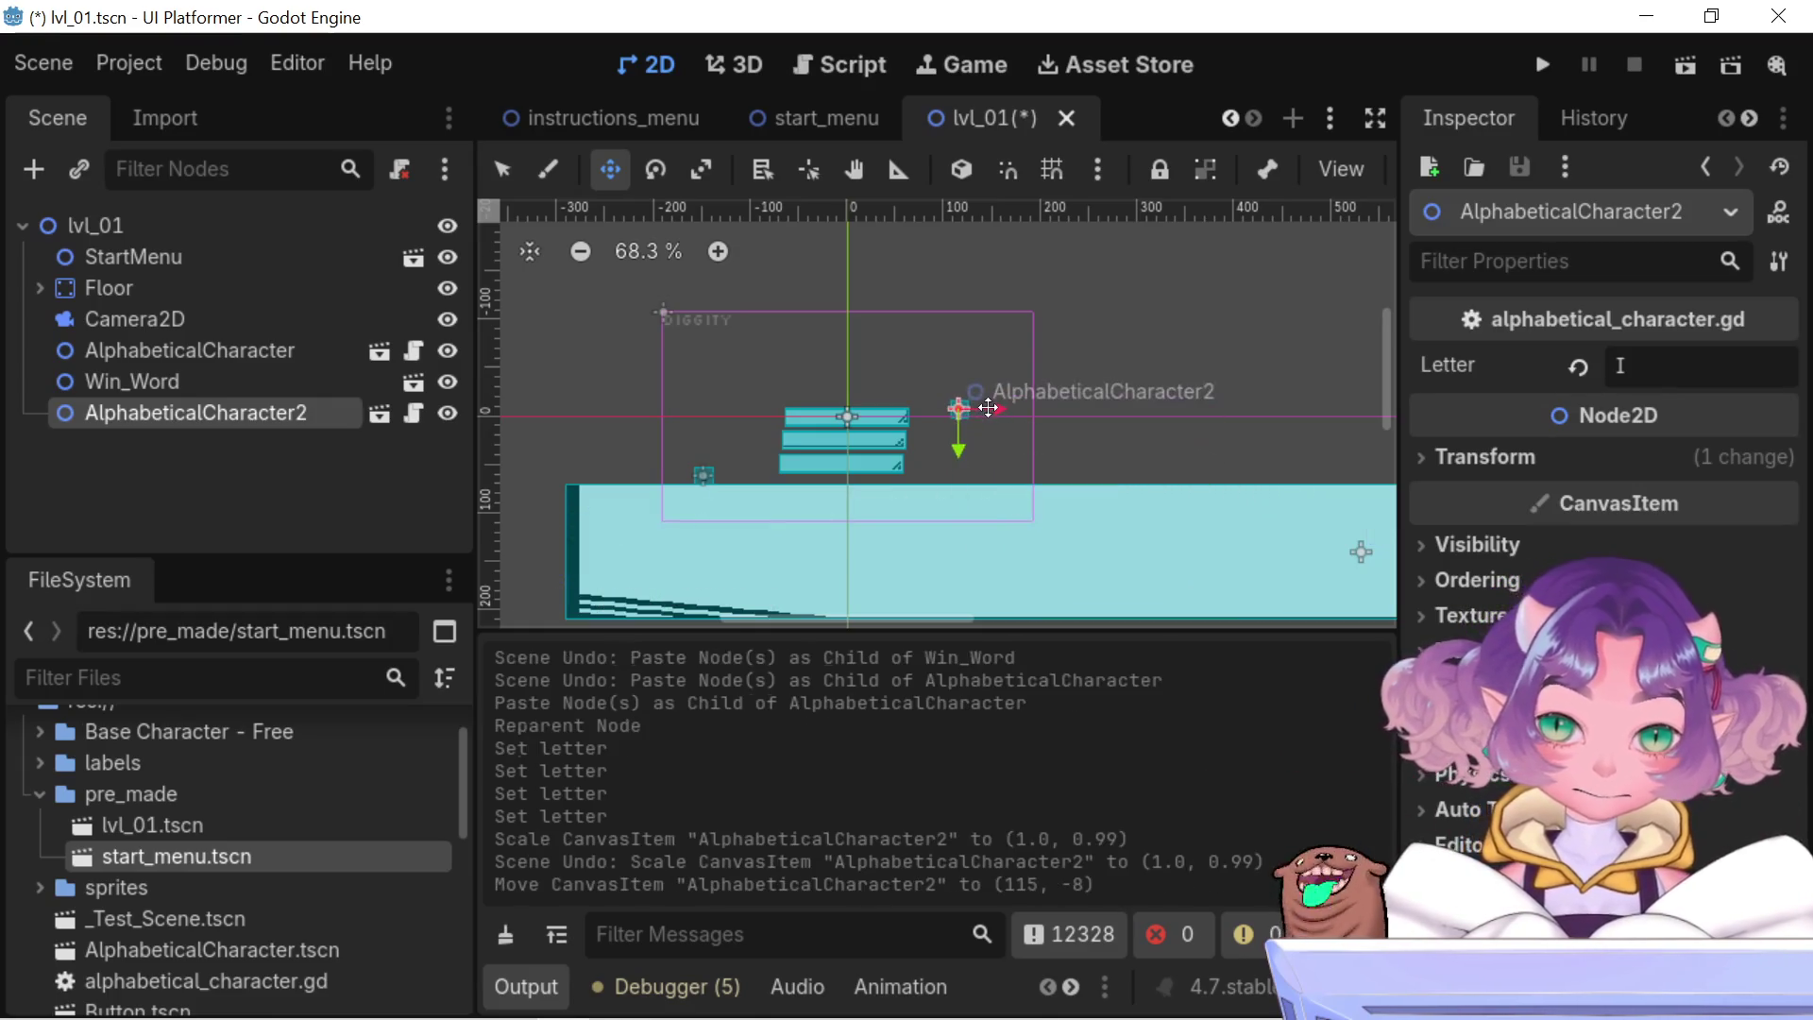
key("ctrl+z")
key("ctrl+z")
key("ctrl+z")
key("ctrl+z")
key("ctrl+z")
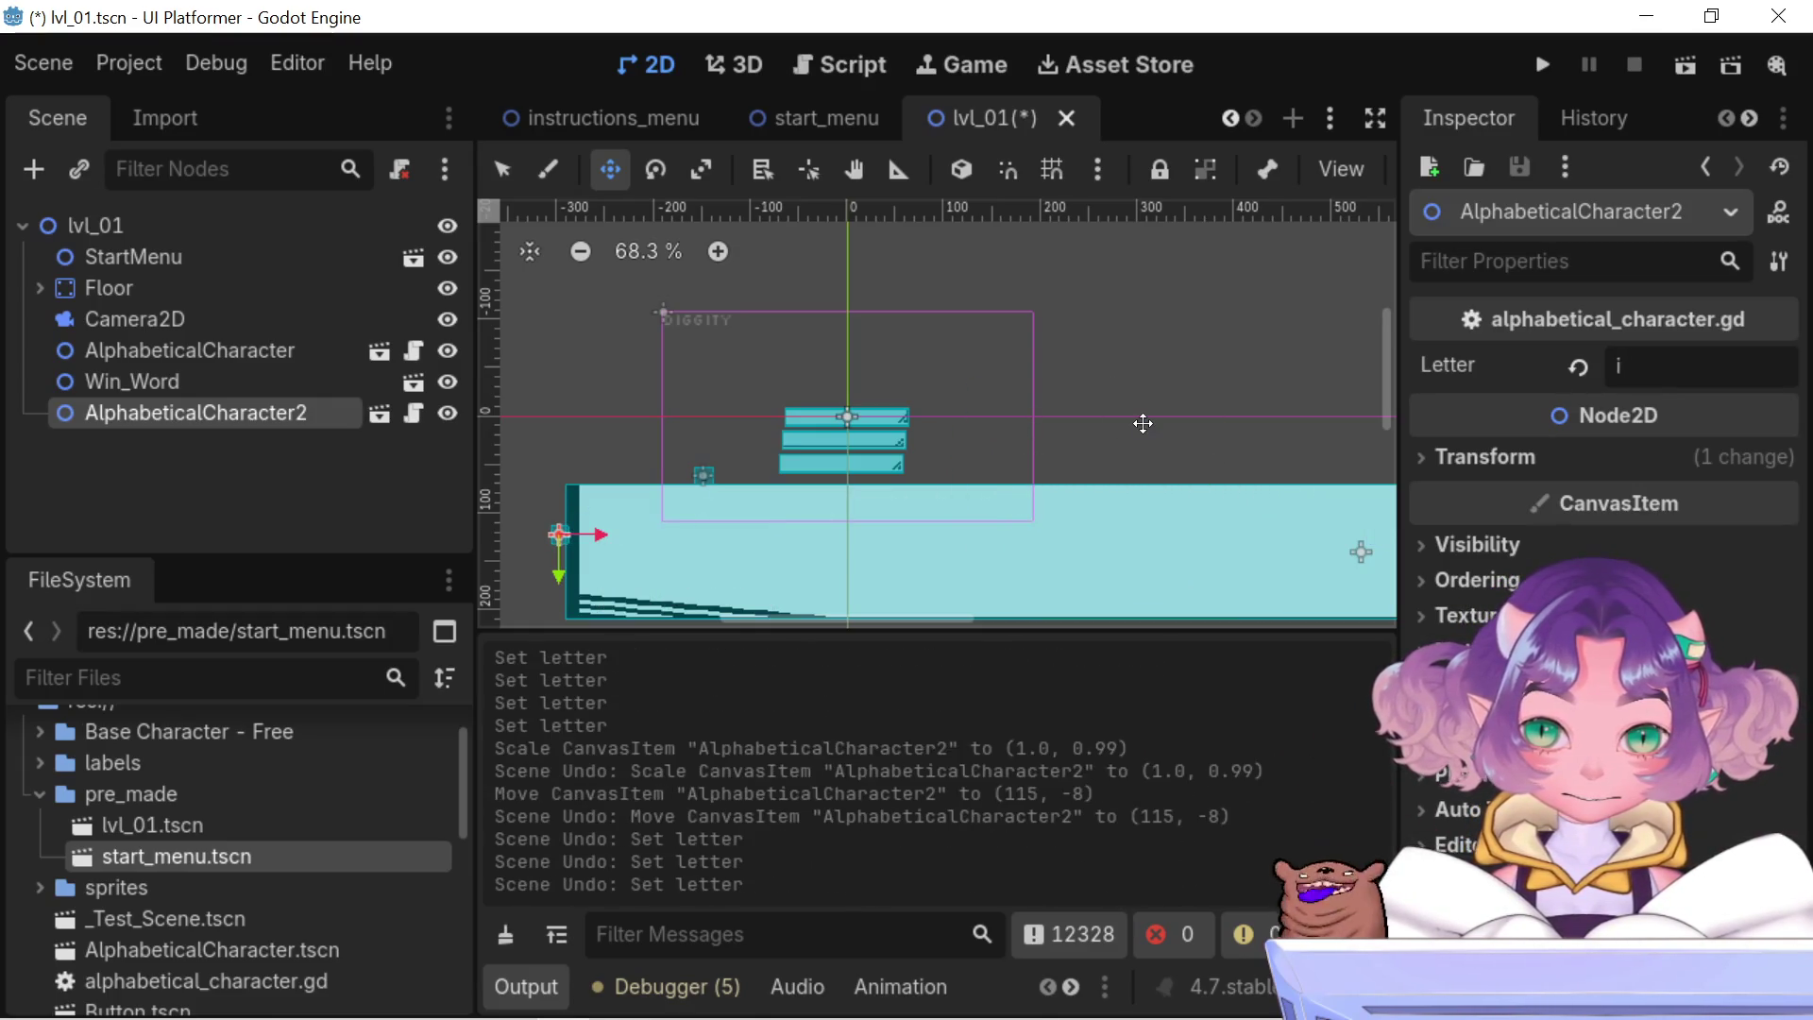
key("ctrl+z")
key("ctrl+z")
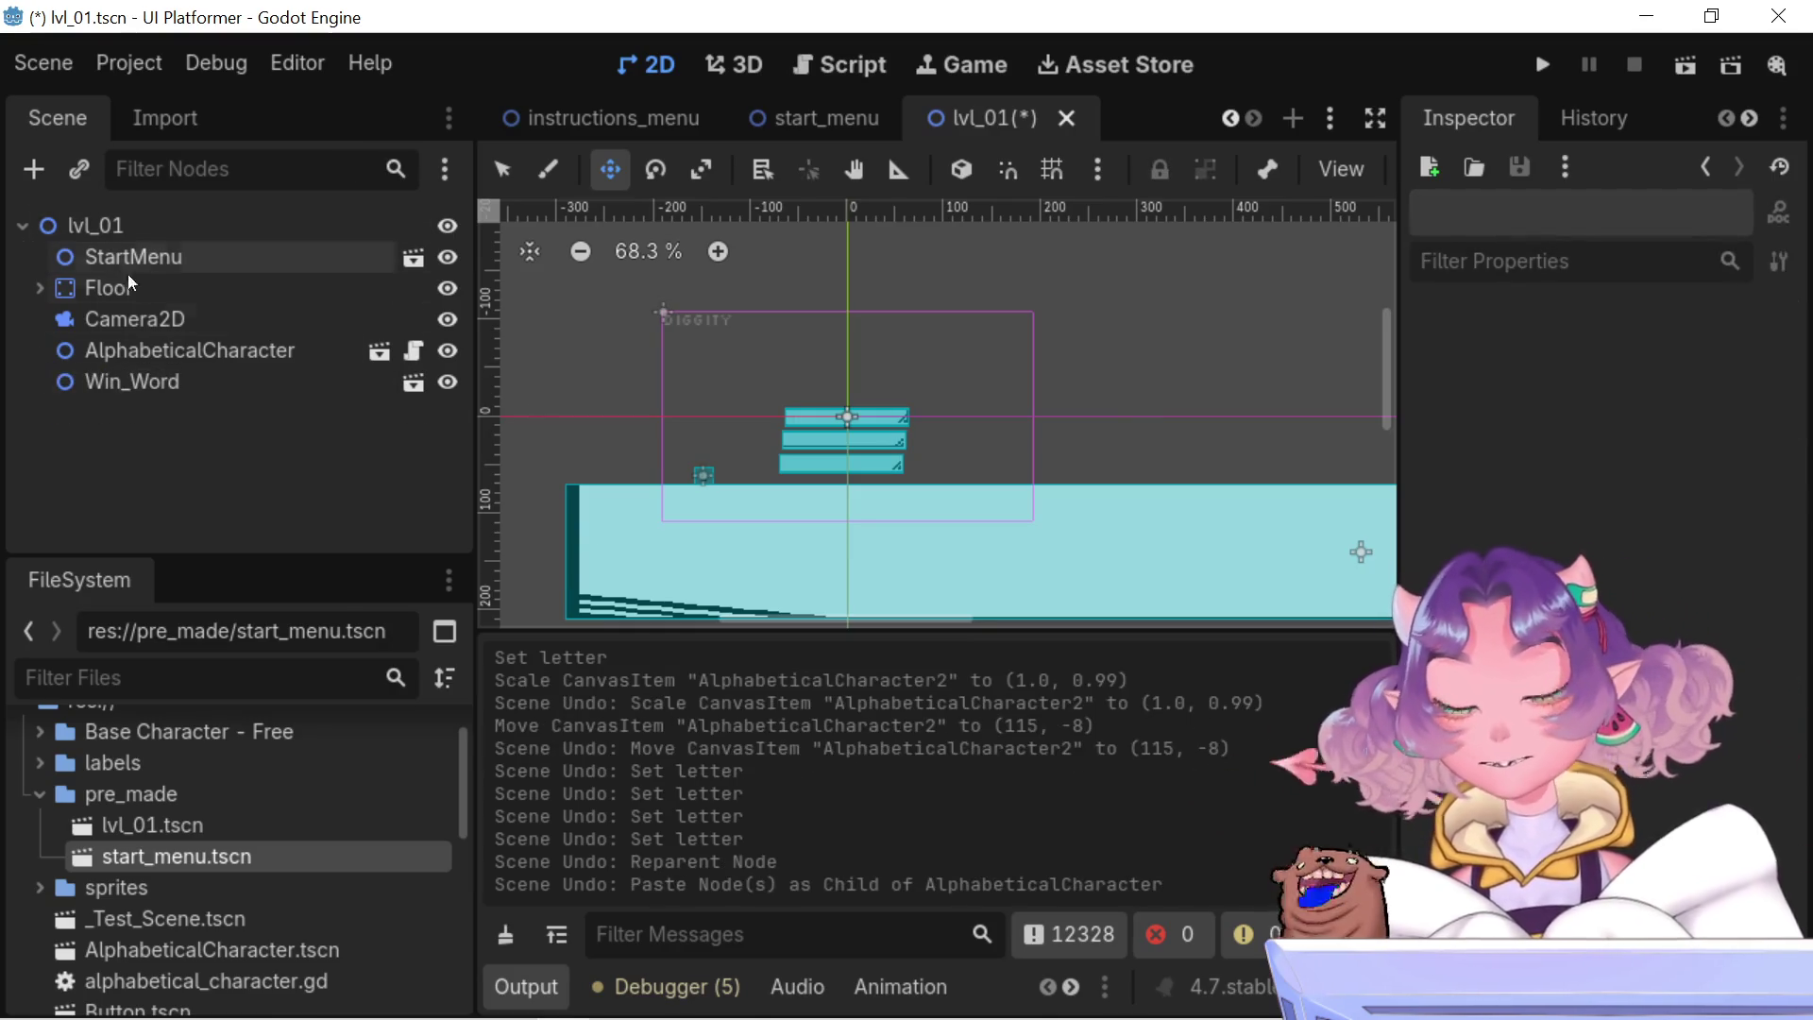
- Paste a fresh copy of AlphabeticalCharacter directly under the lvl_01 root
left_click(172, 344)
left_click(108, 223)
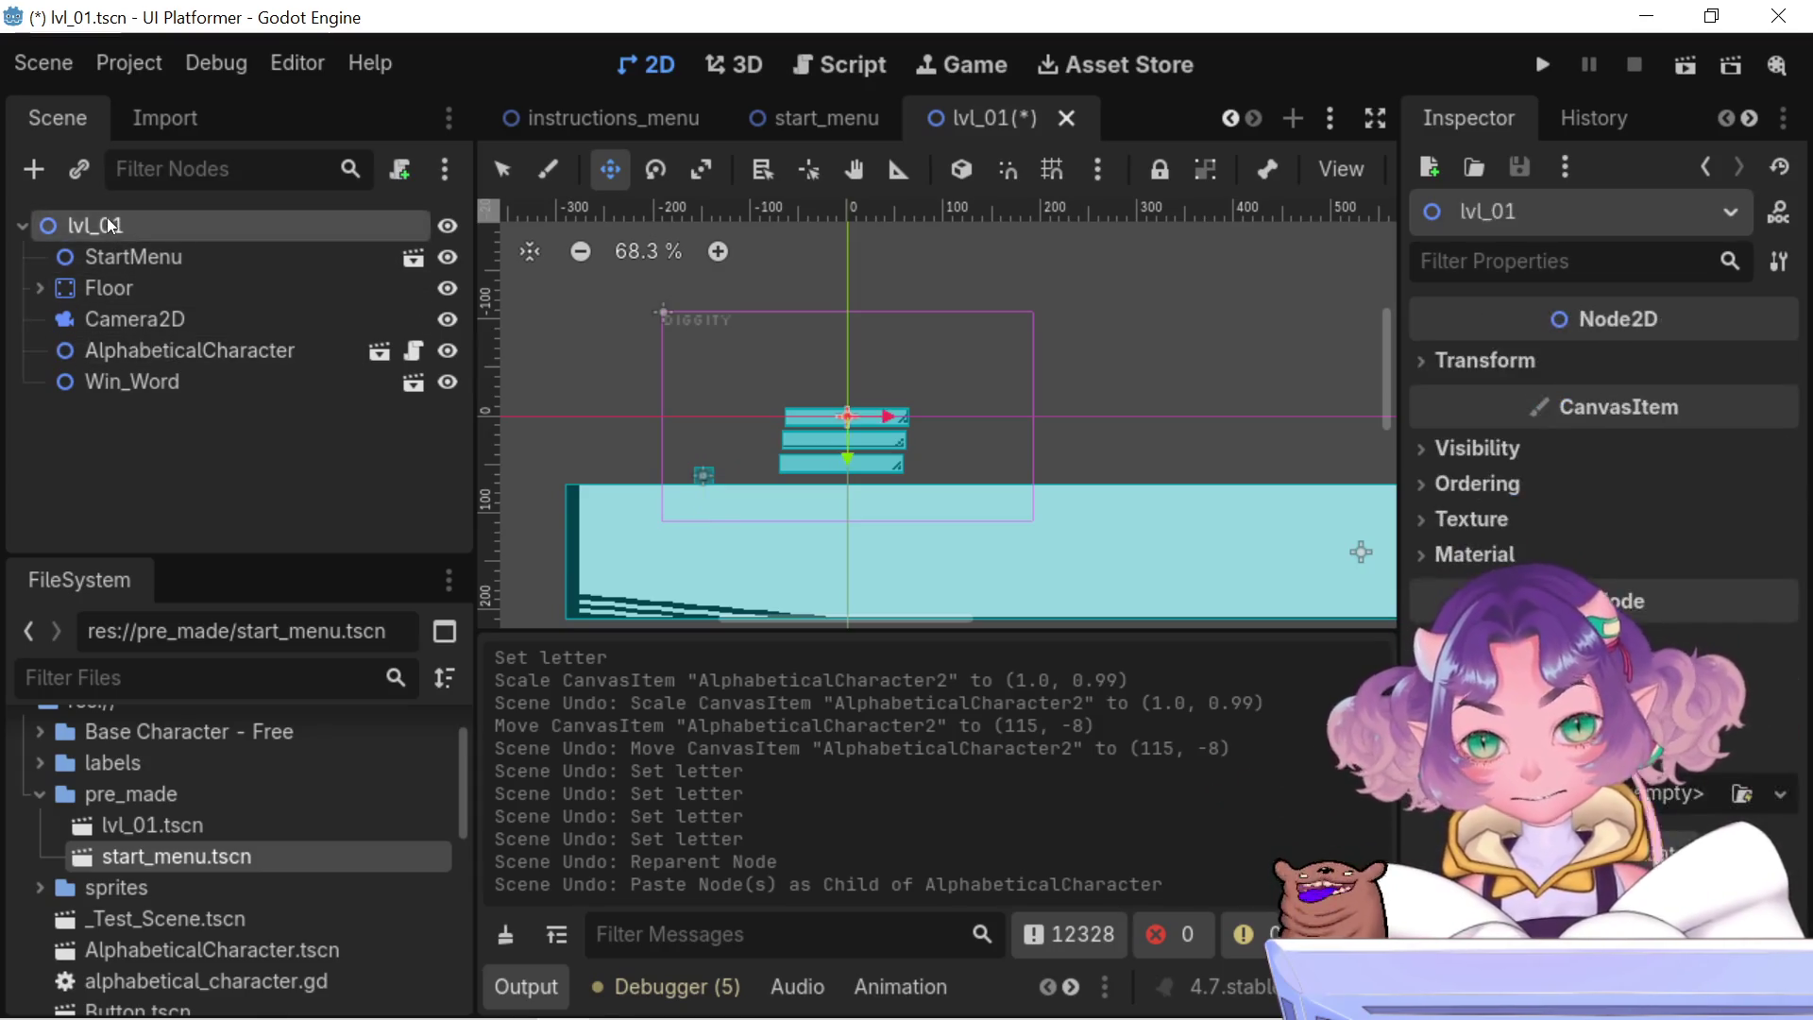
key("ctrl+v")
scroll(745, 466, "up", 5)
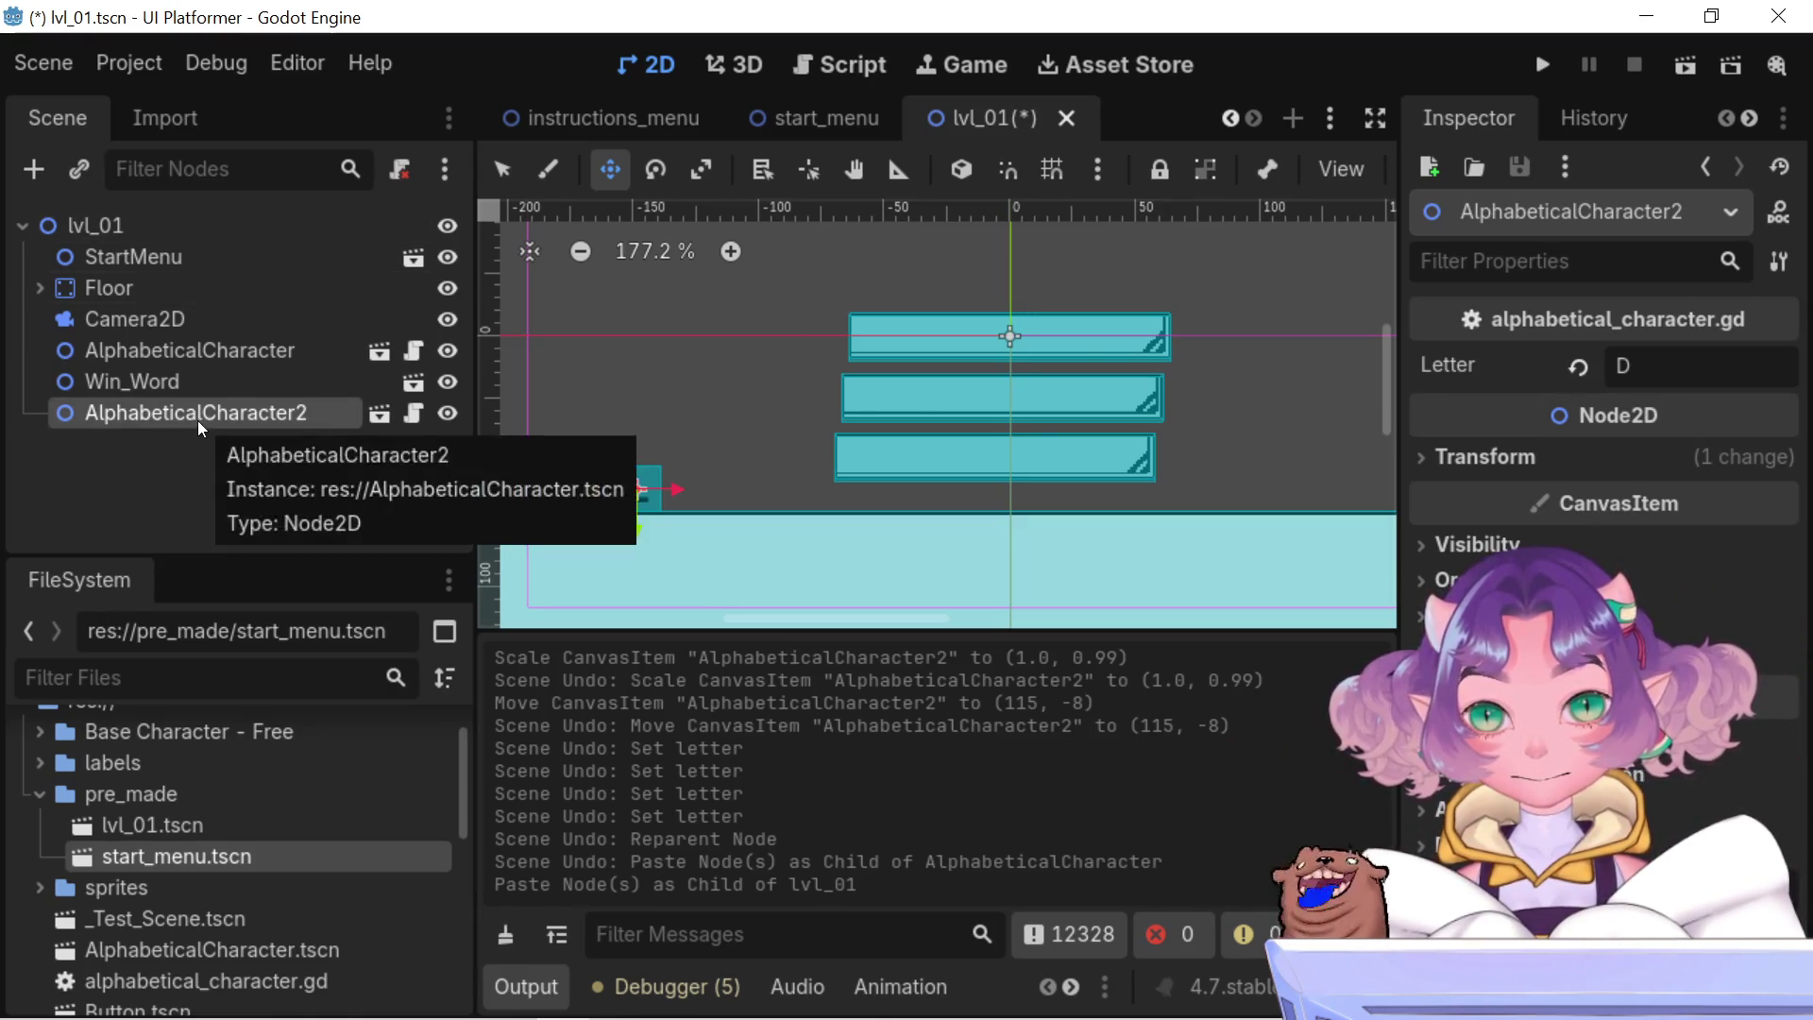
- Set AlphabeticalCharacter2's Letter to I
double_click(1663, 359)
type("I")
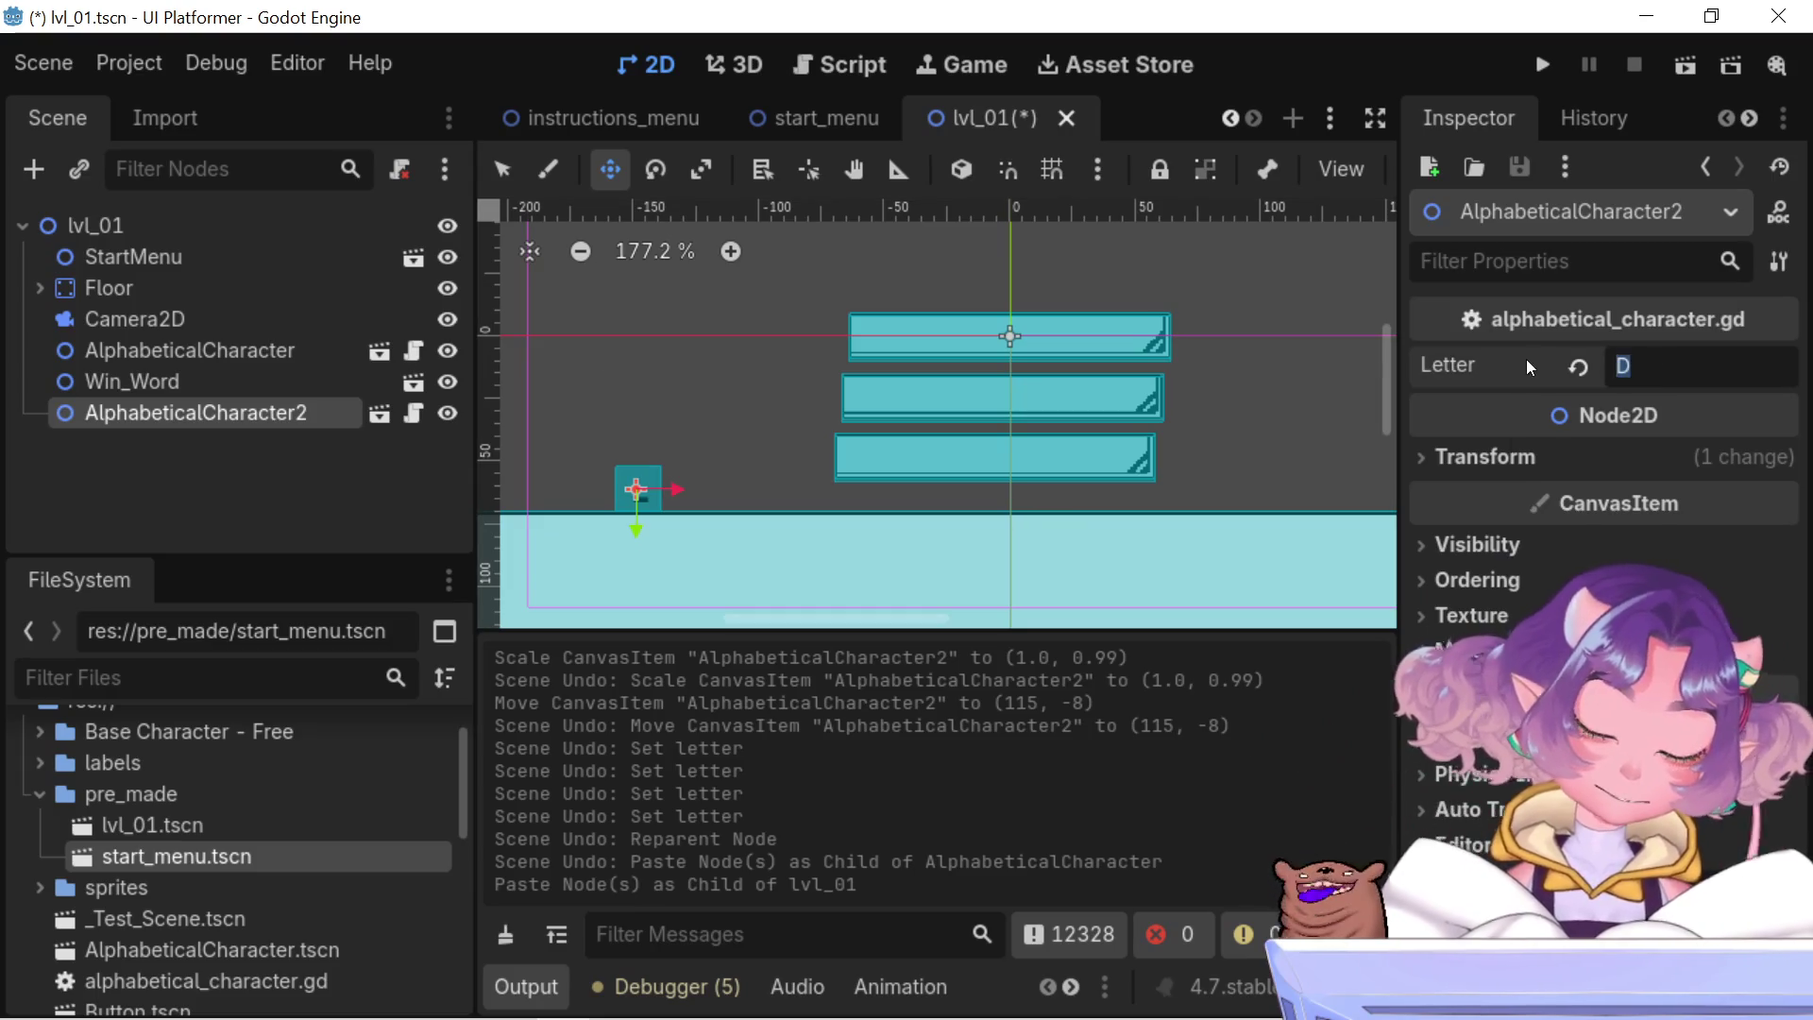
key("Return")
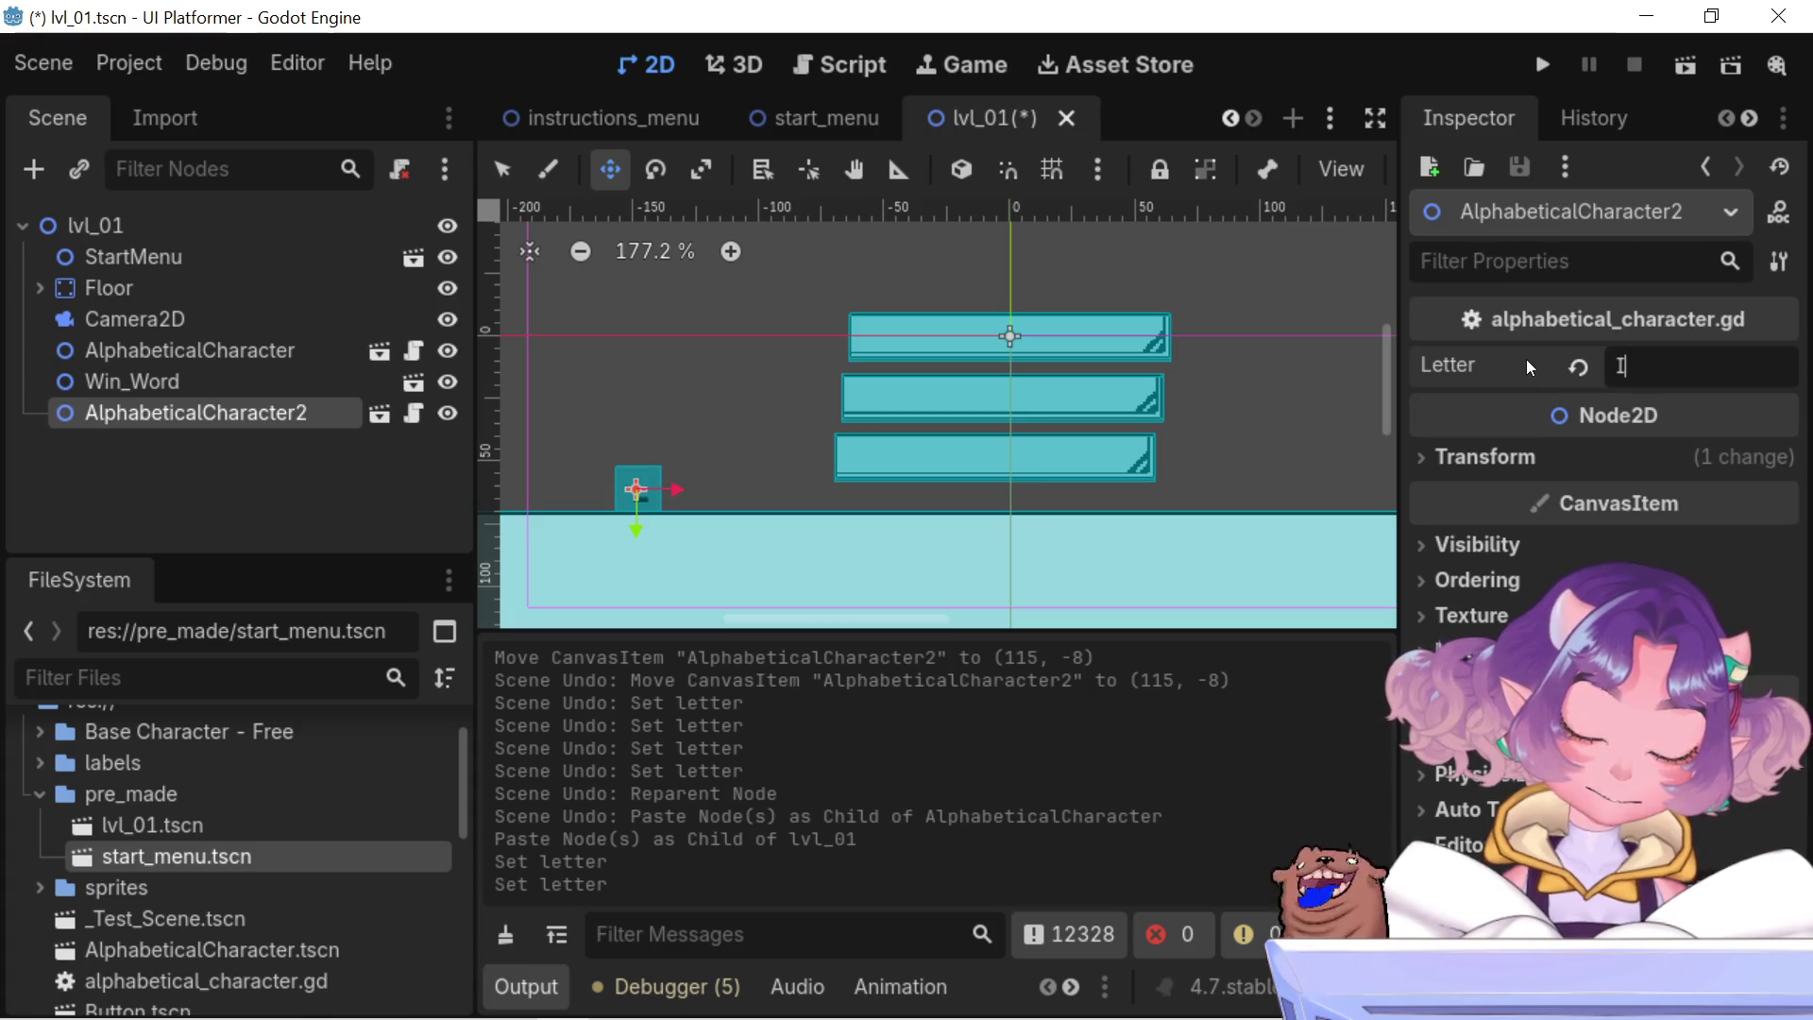
- Place AlphabeticalCharacter2 on the floor beside the first letter block at (-114, 61)
scroll(651, 491, "down", 3)
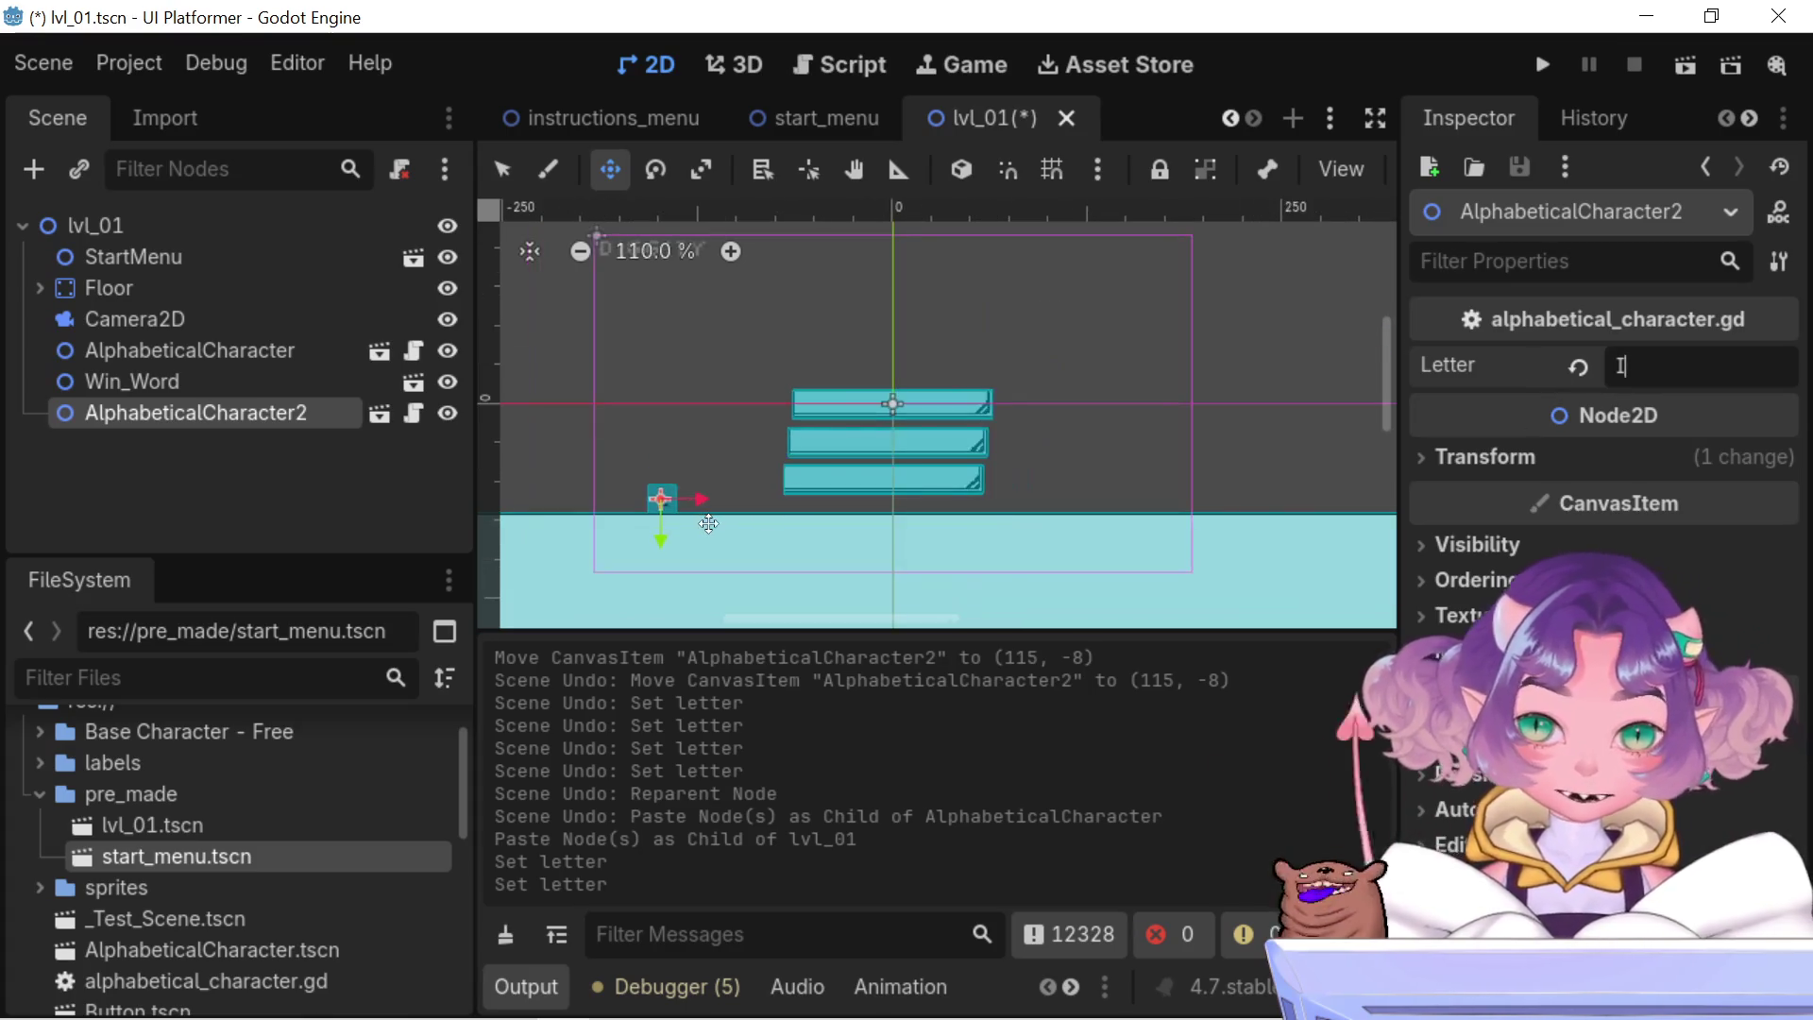
left_click_drag(692, 490, 1159, 480)
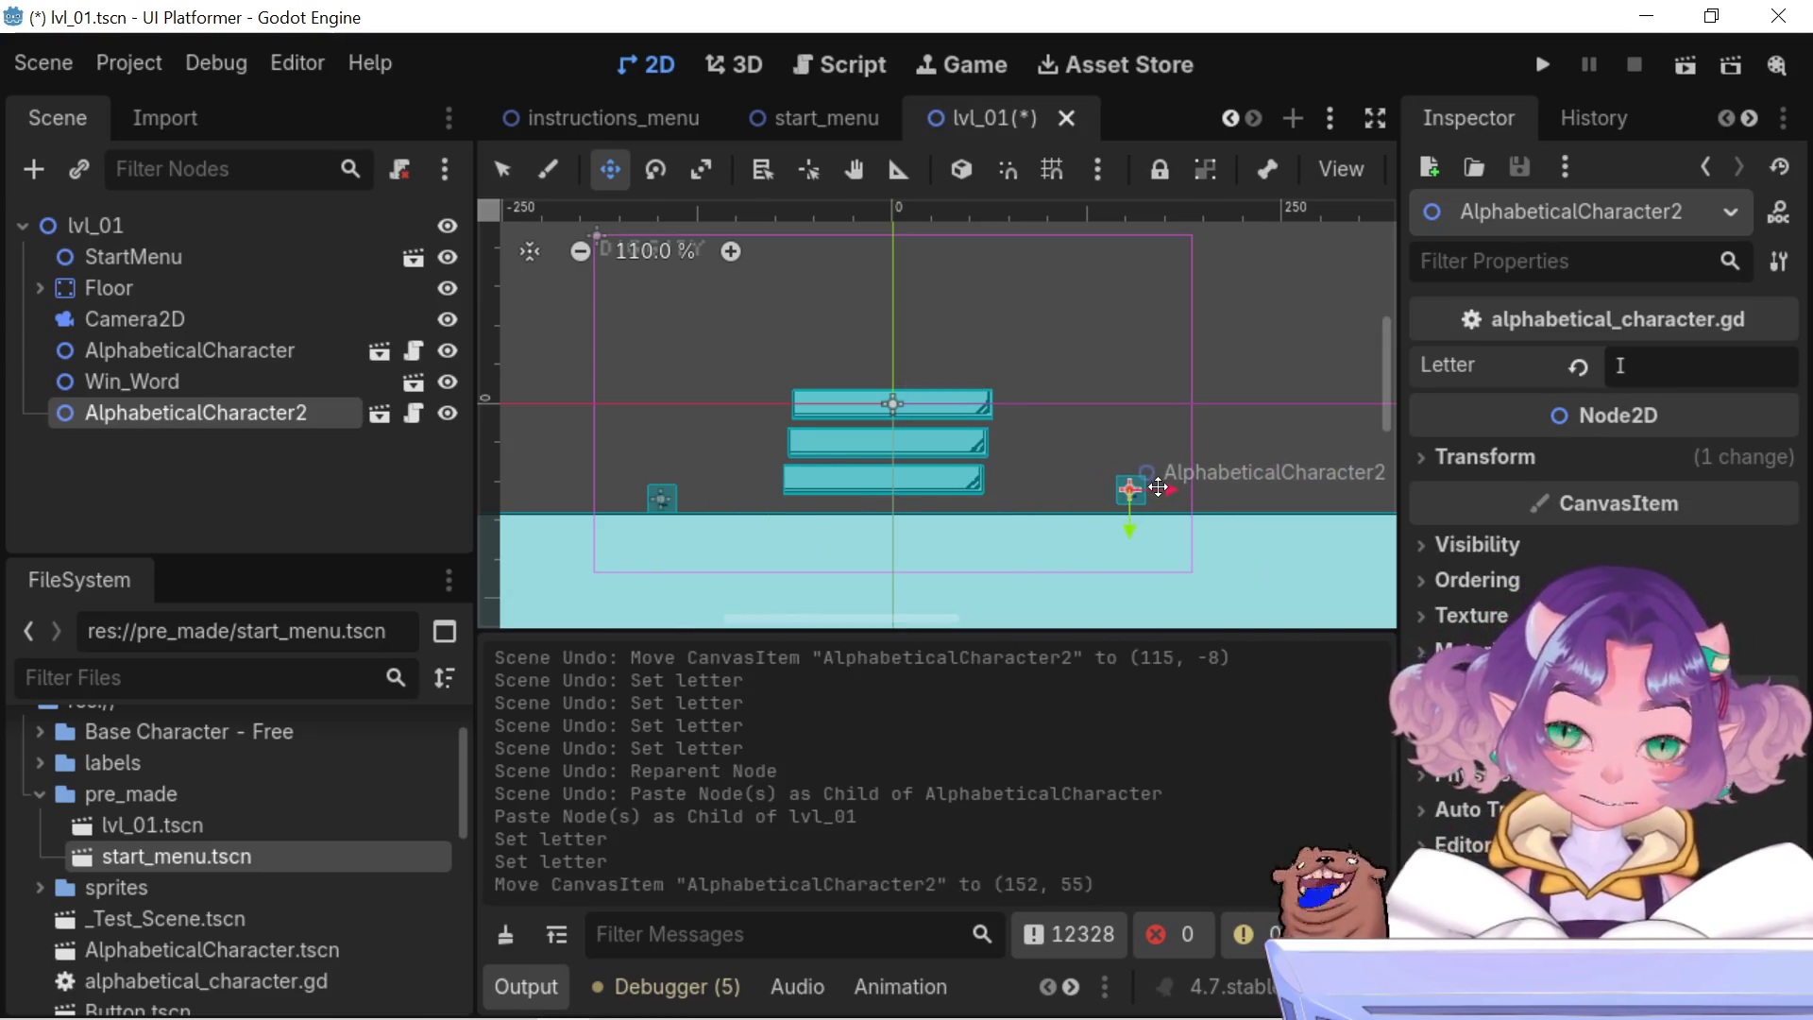
key("ctrl+z")
left_click_drag(694, 492, 746, 483)
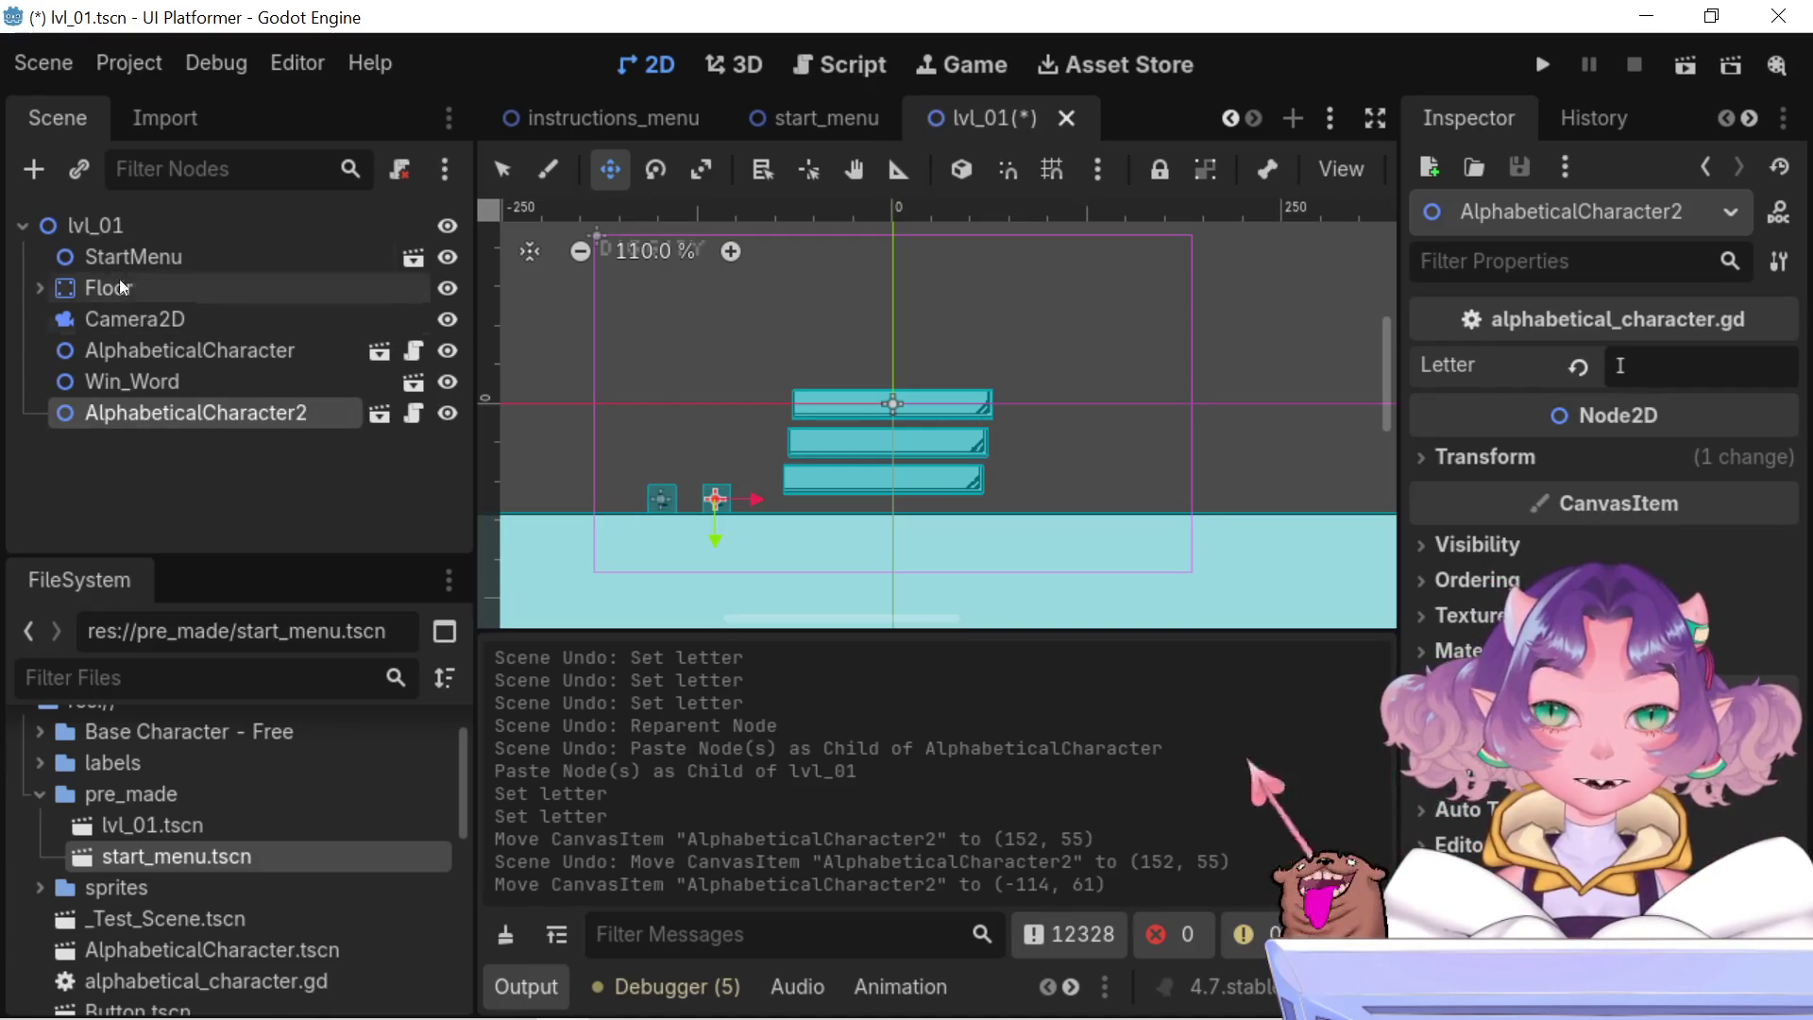
left_click(114, 219)
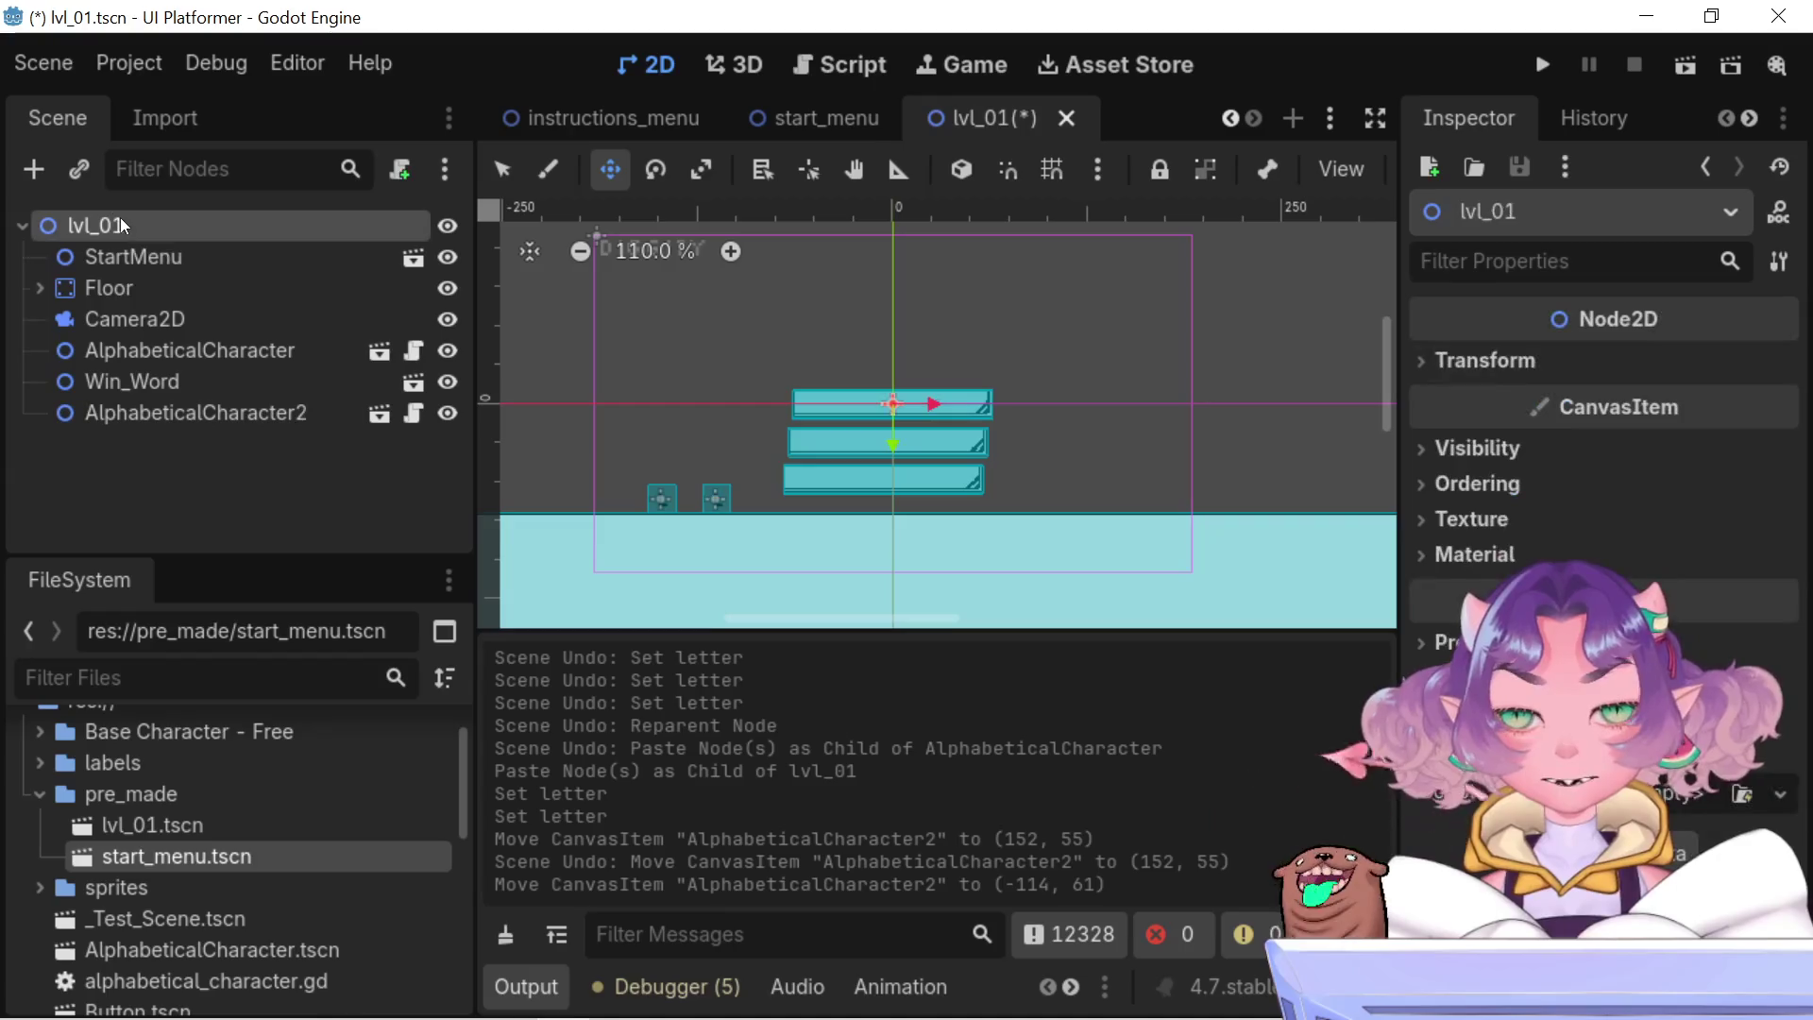
- Paste AlphabeticalCharacter3 under lvl_01 and place it on the floor right of the platforms at (89, 59)
key("ctrl+v")
mouse_move(752, 496)
left_mouse_down()
mouse_move(1081, 493)
mouse_move(1061, 490)
left_mouse_up()
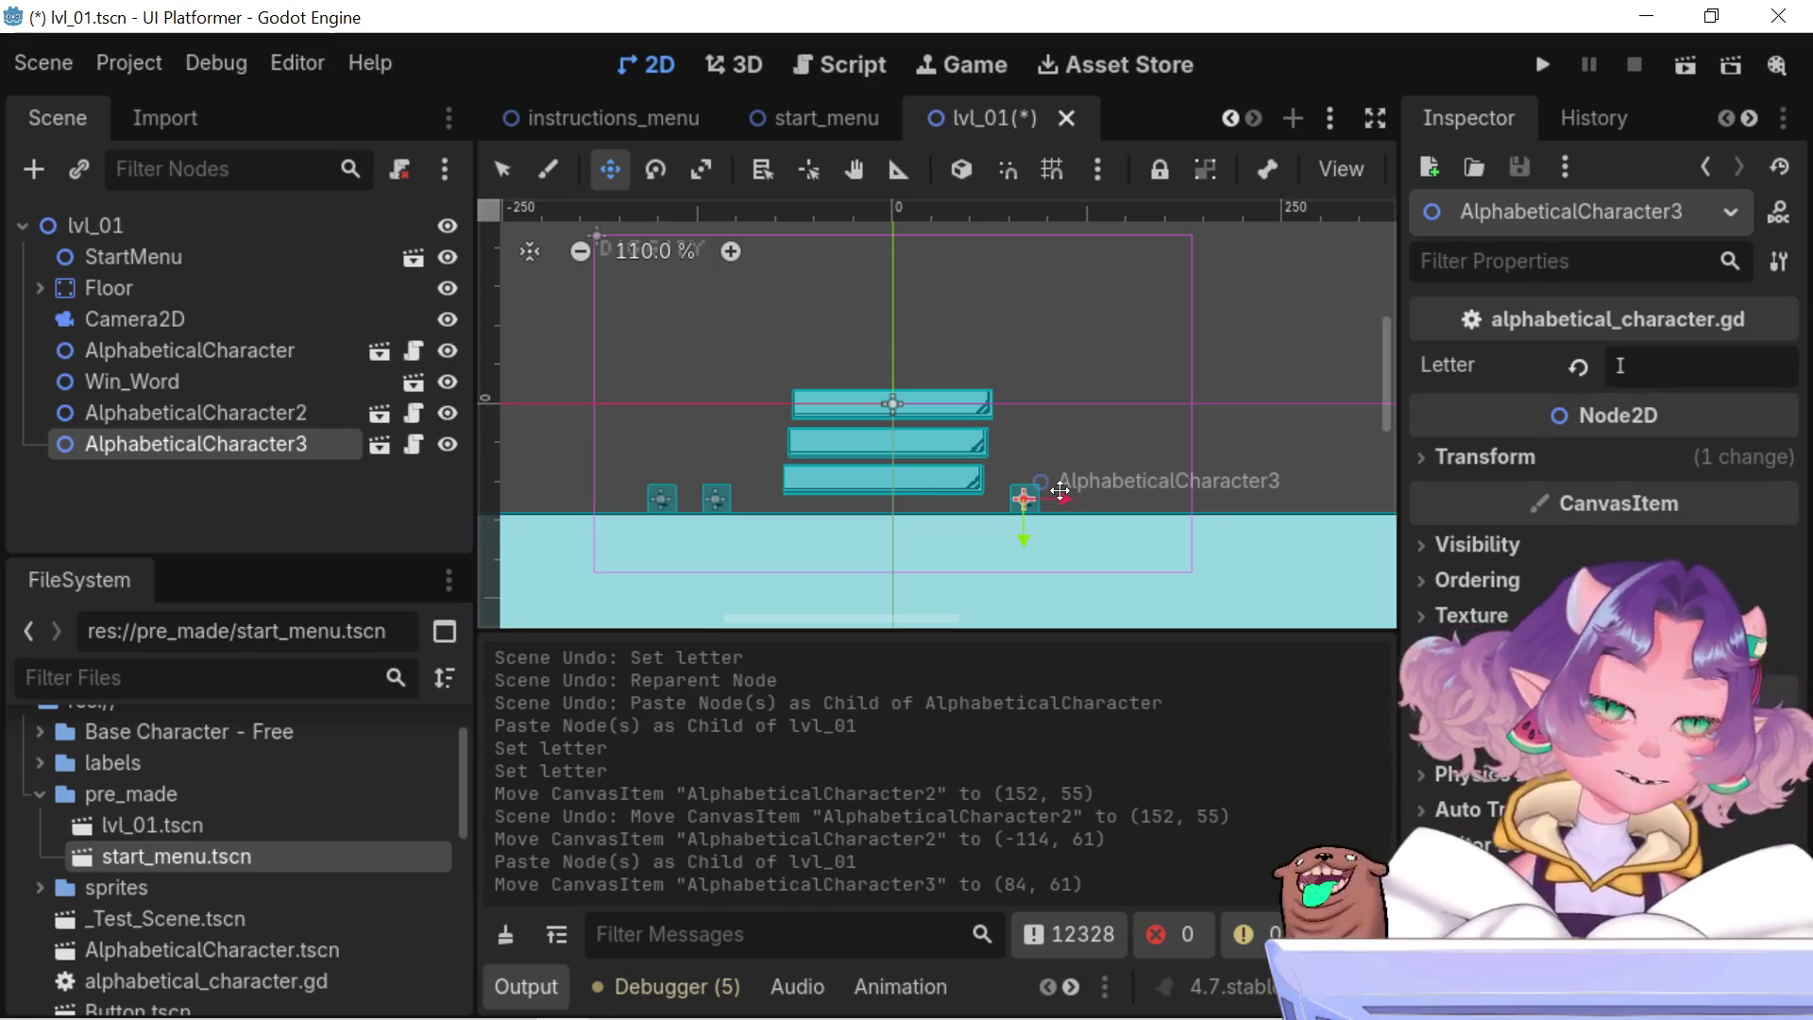
scroll(1084, 517, "up", 5)
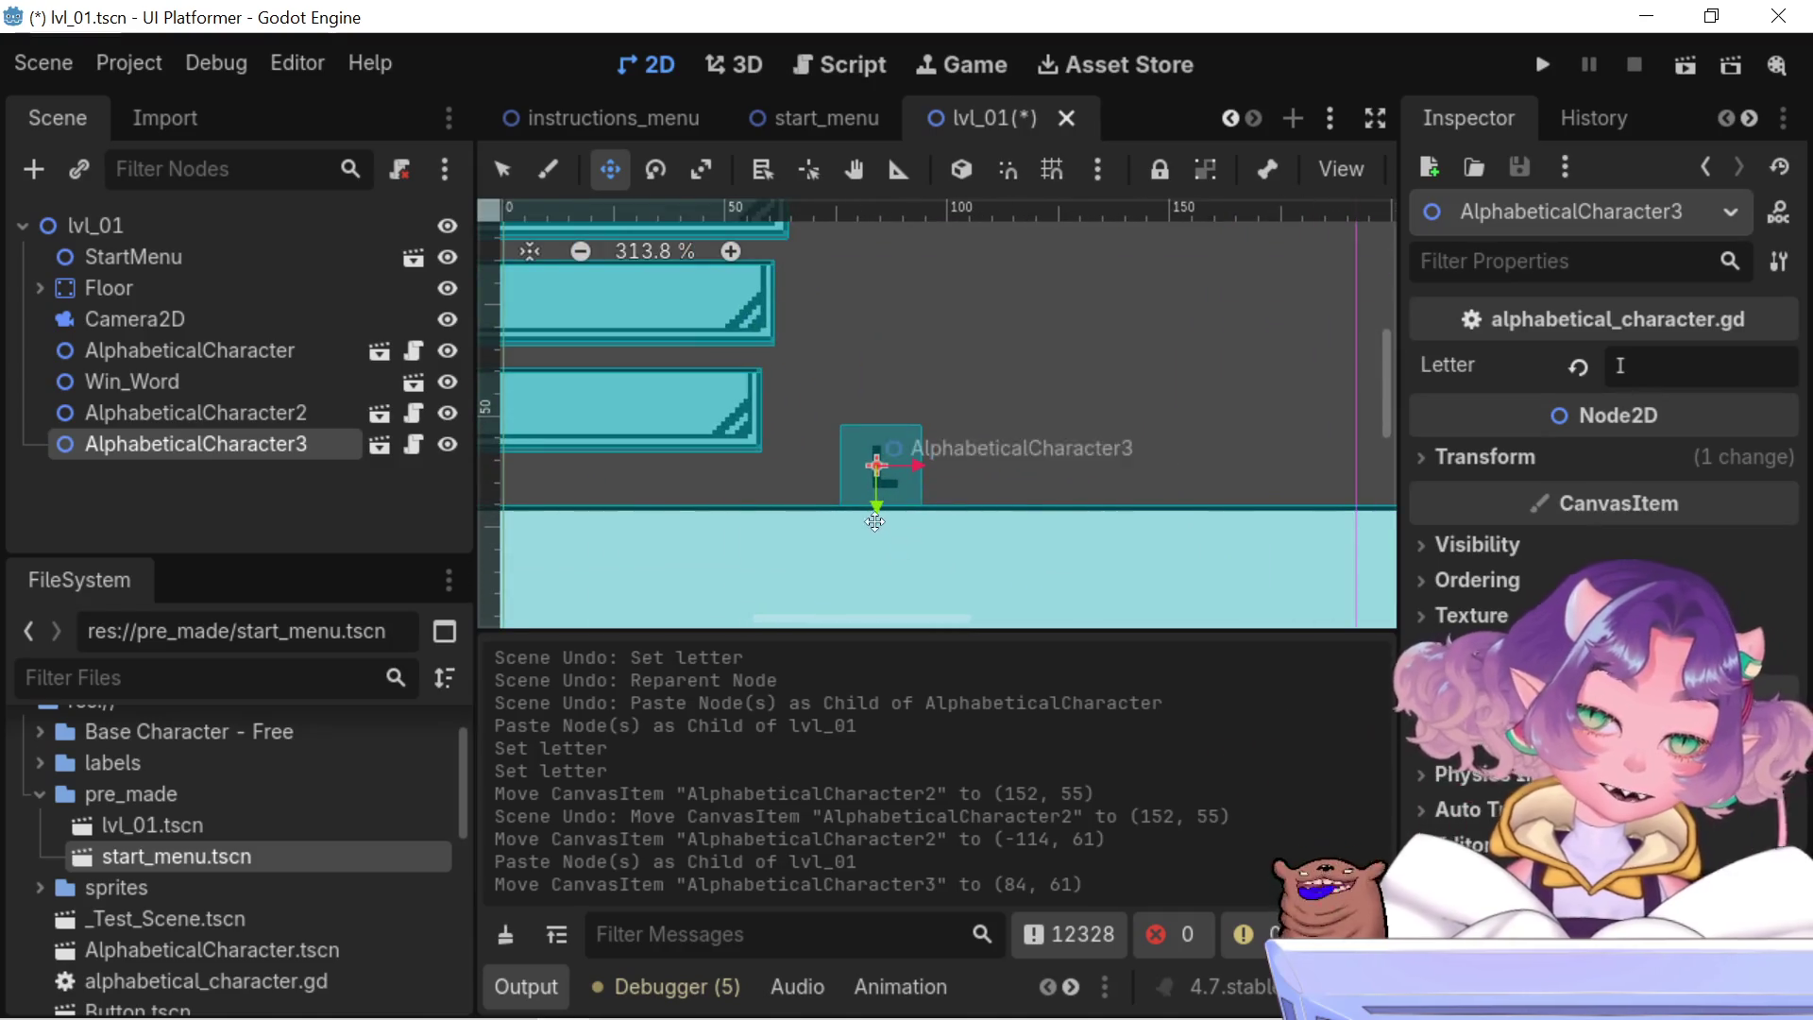
left_click_drag(901, 462, 931, 454)
scroll(931, 455, "down", 4)
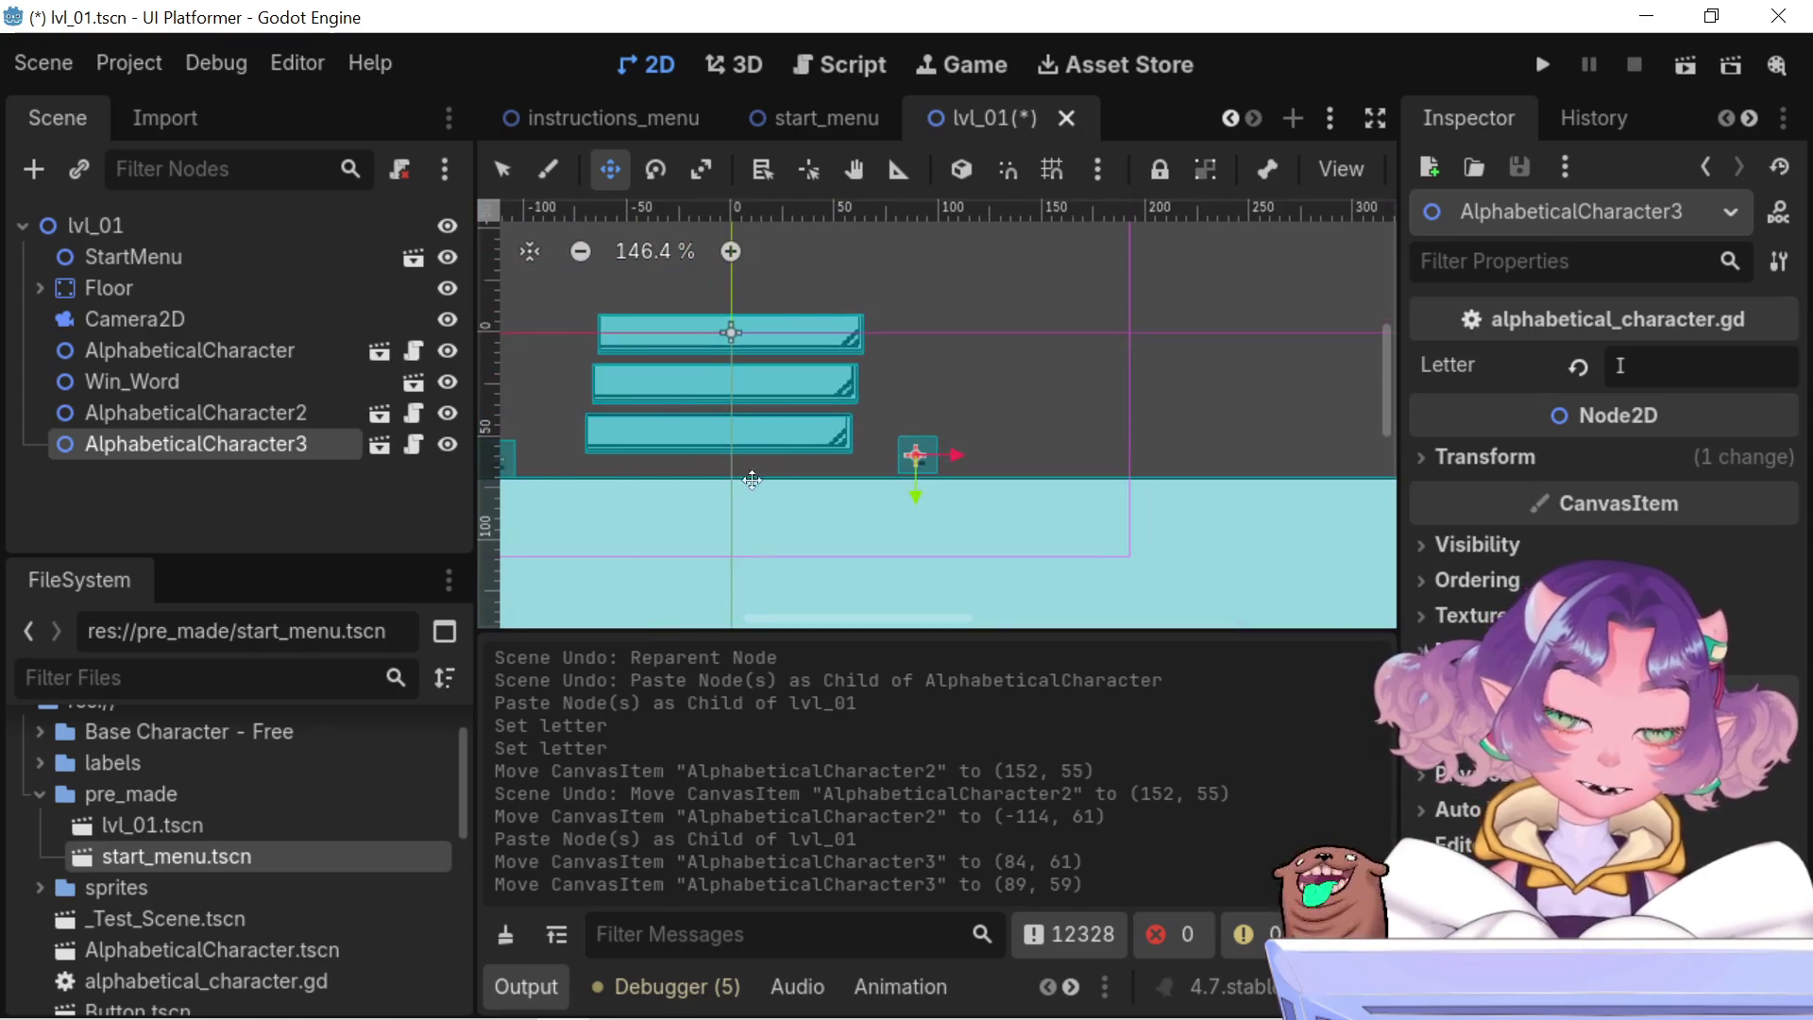
left_click_drag(635, 446, 750, 468)
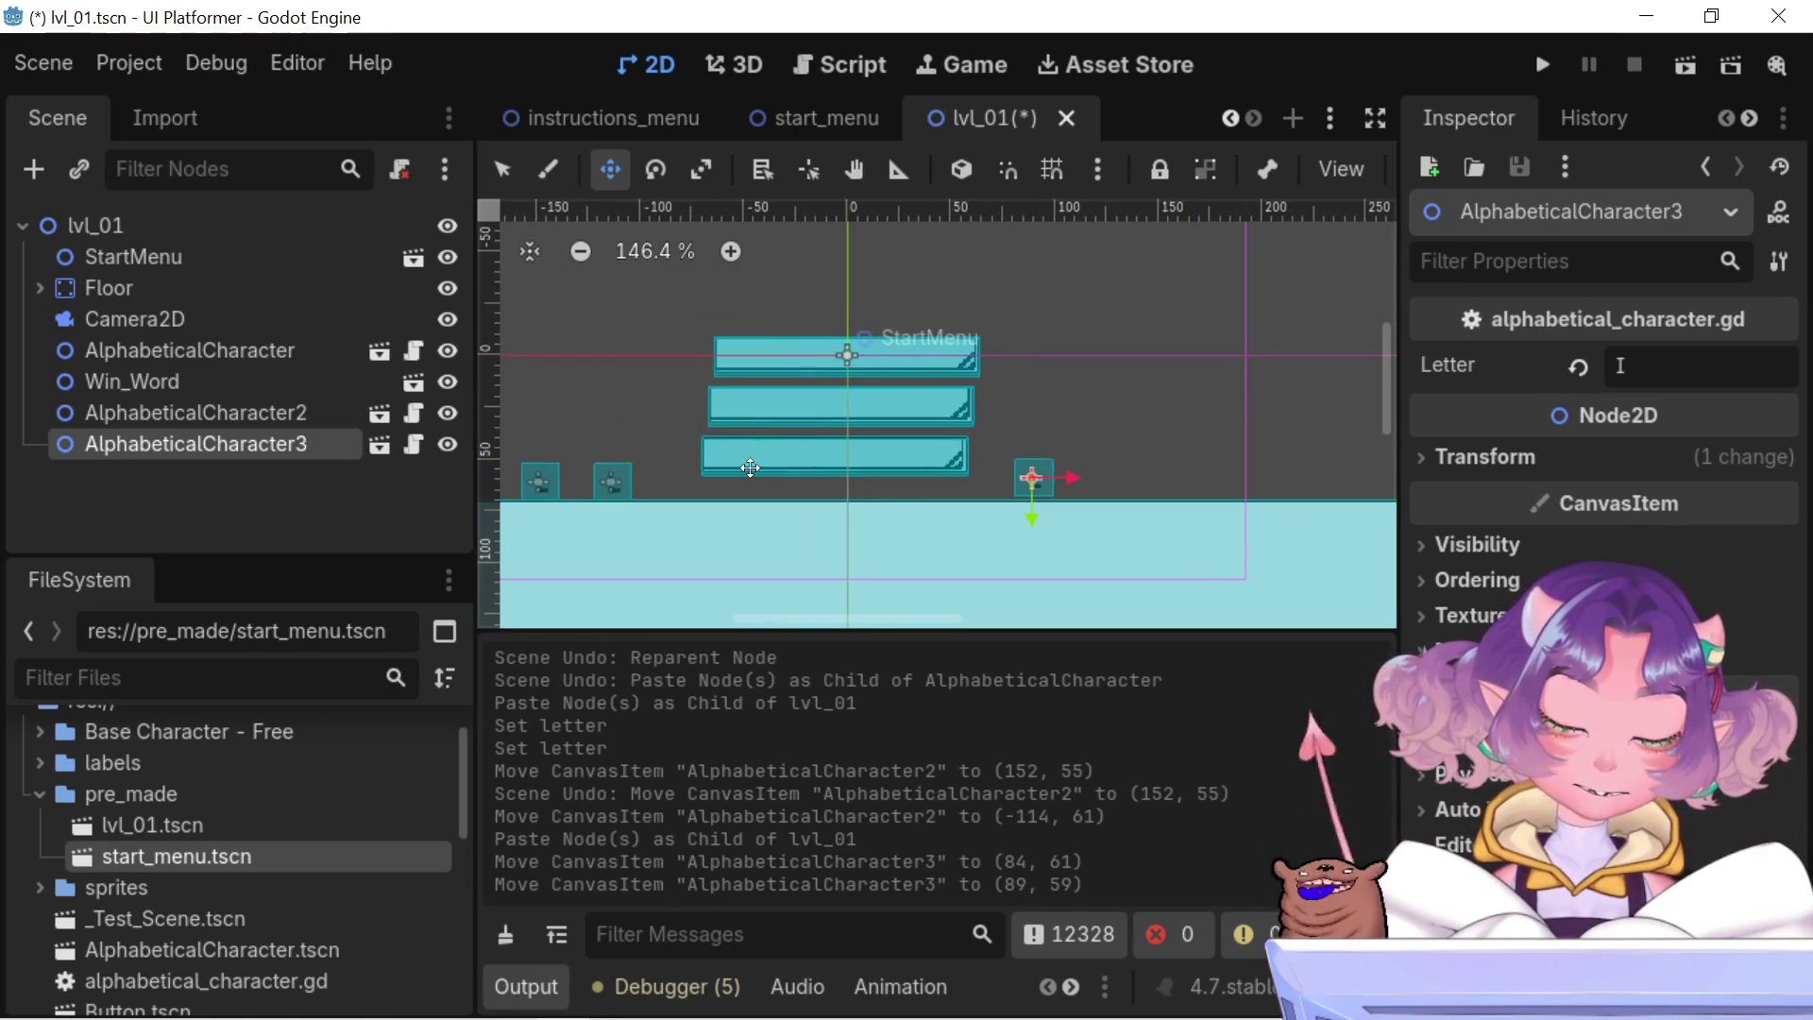
key("ctrl+z")
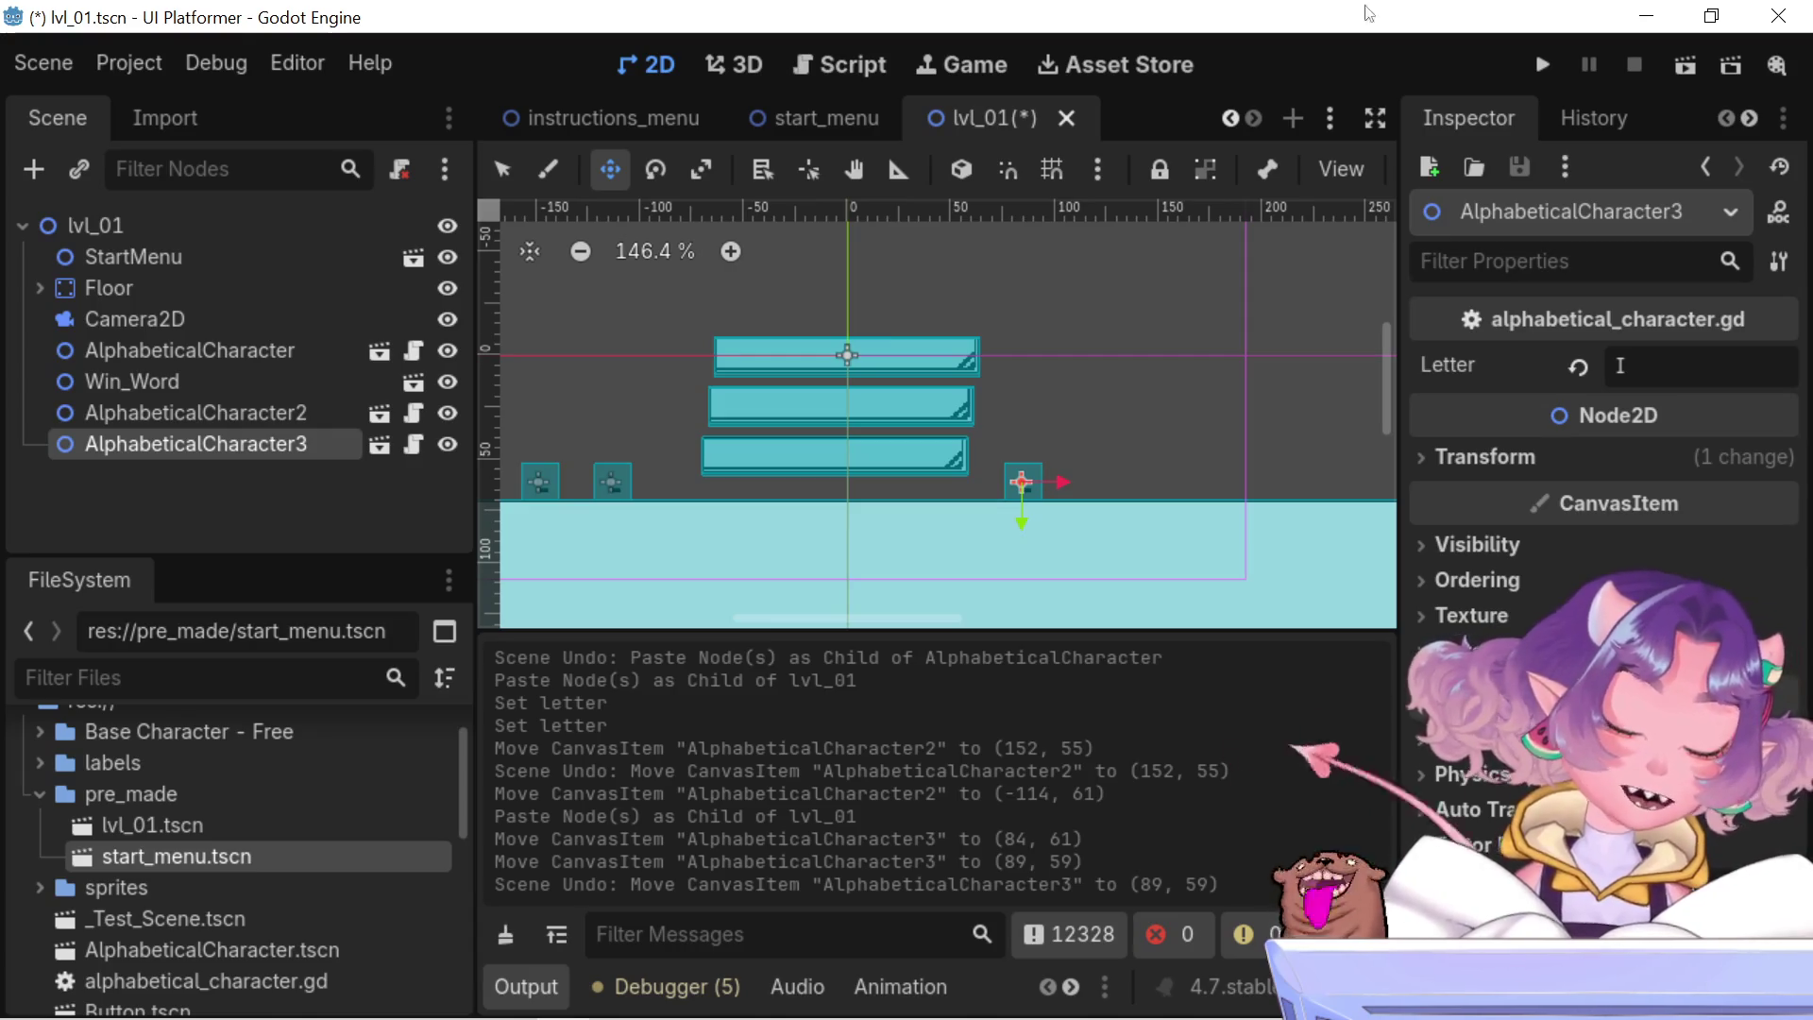
- Change AlphabeticalCharacter3's Letter from I to G
scroll(979, 490, "down", 2)
scroll(978, 490, "up", 1)
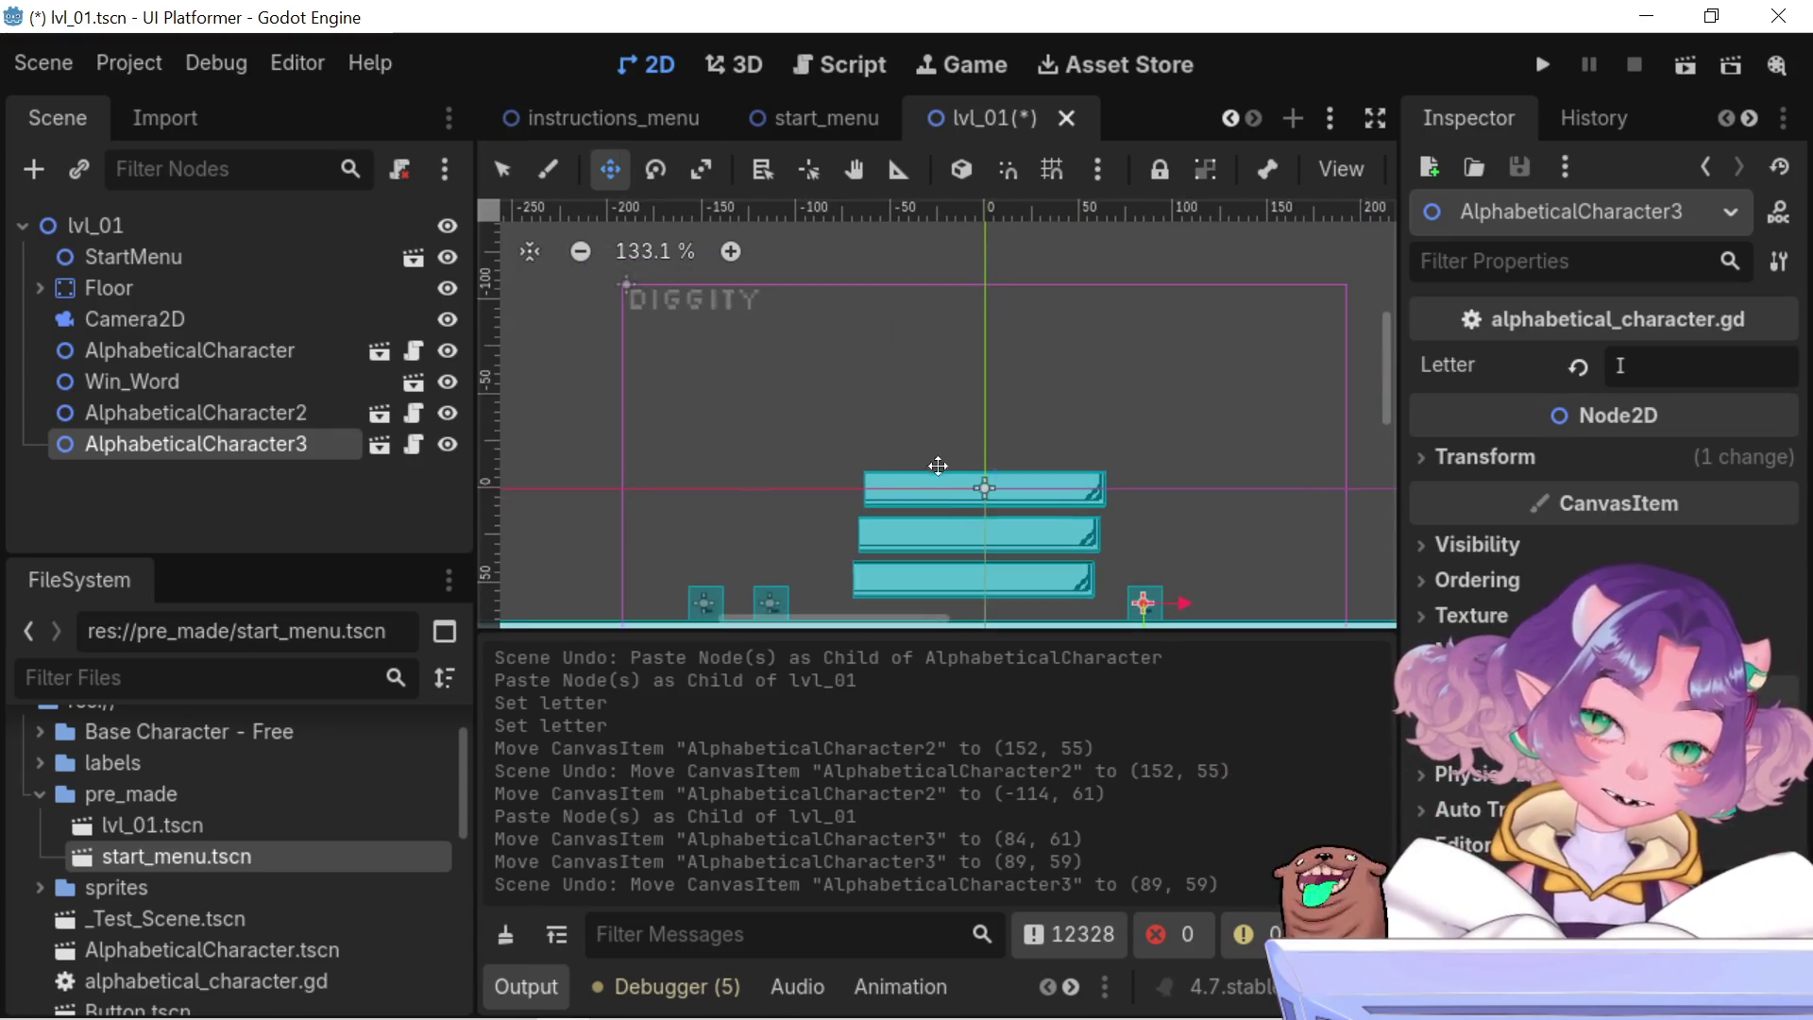
scroll(894, 405, "down", 2)
left_click_drag(889, 400, 885, 394)
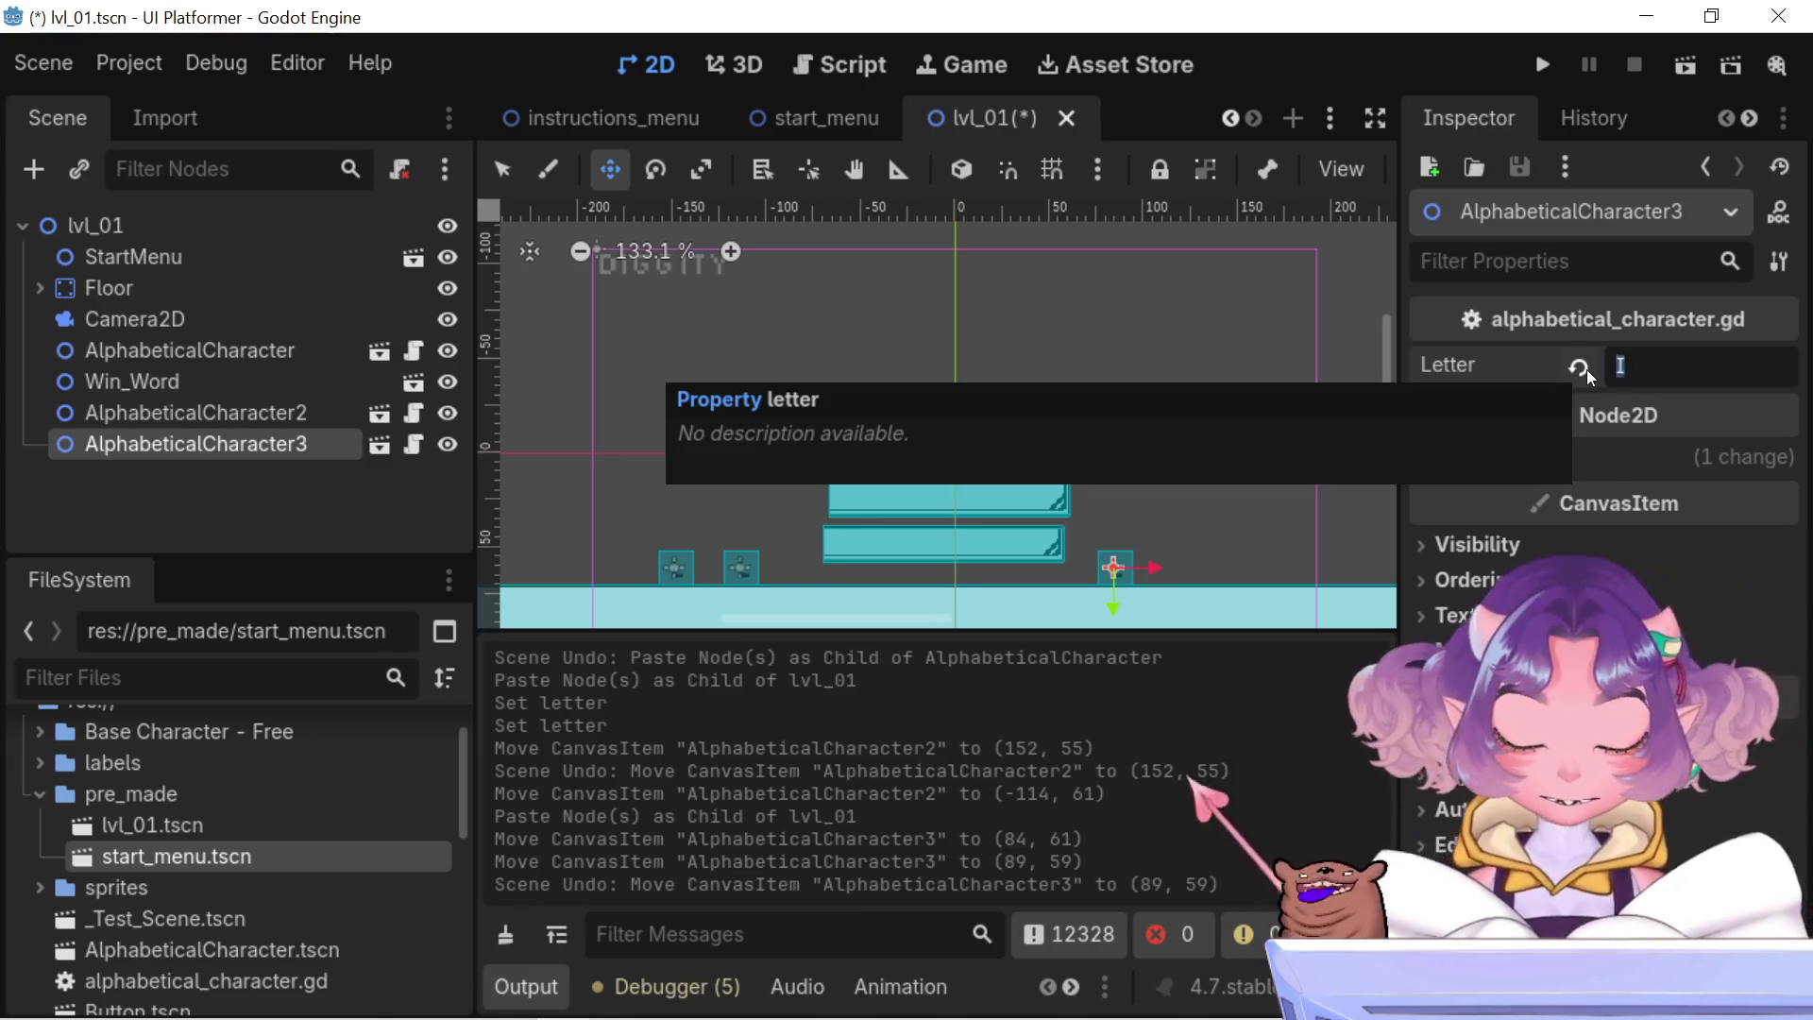
type("GG")
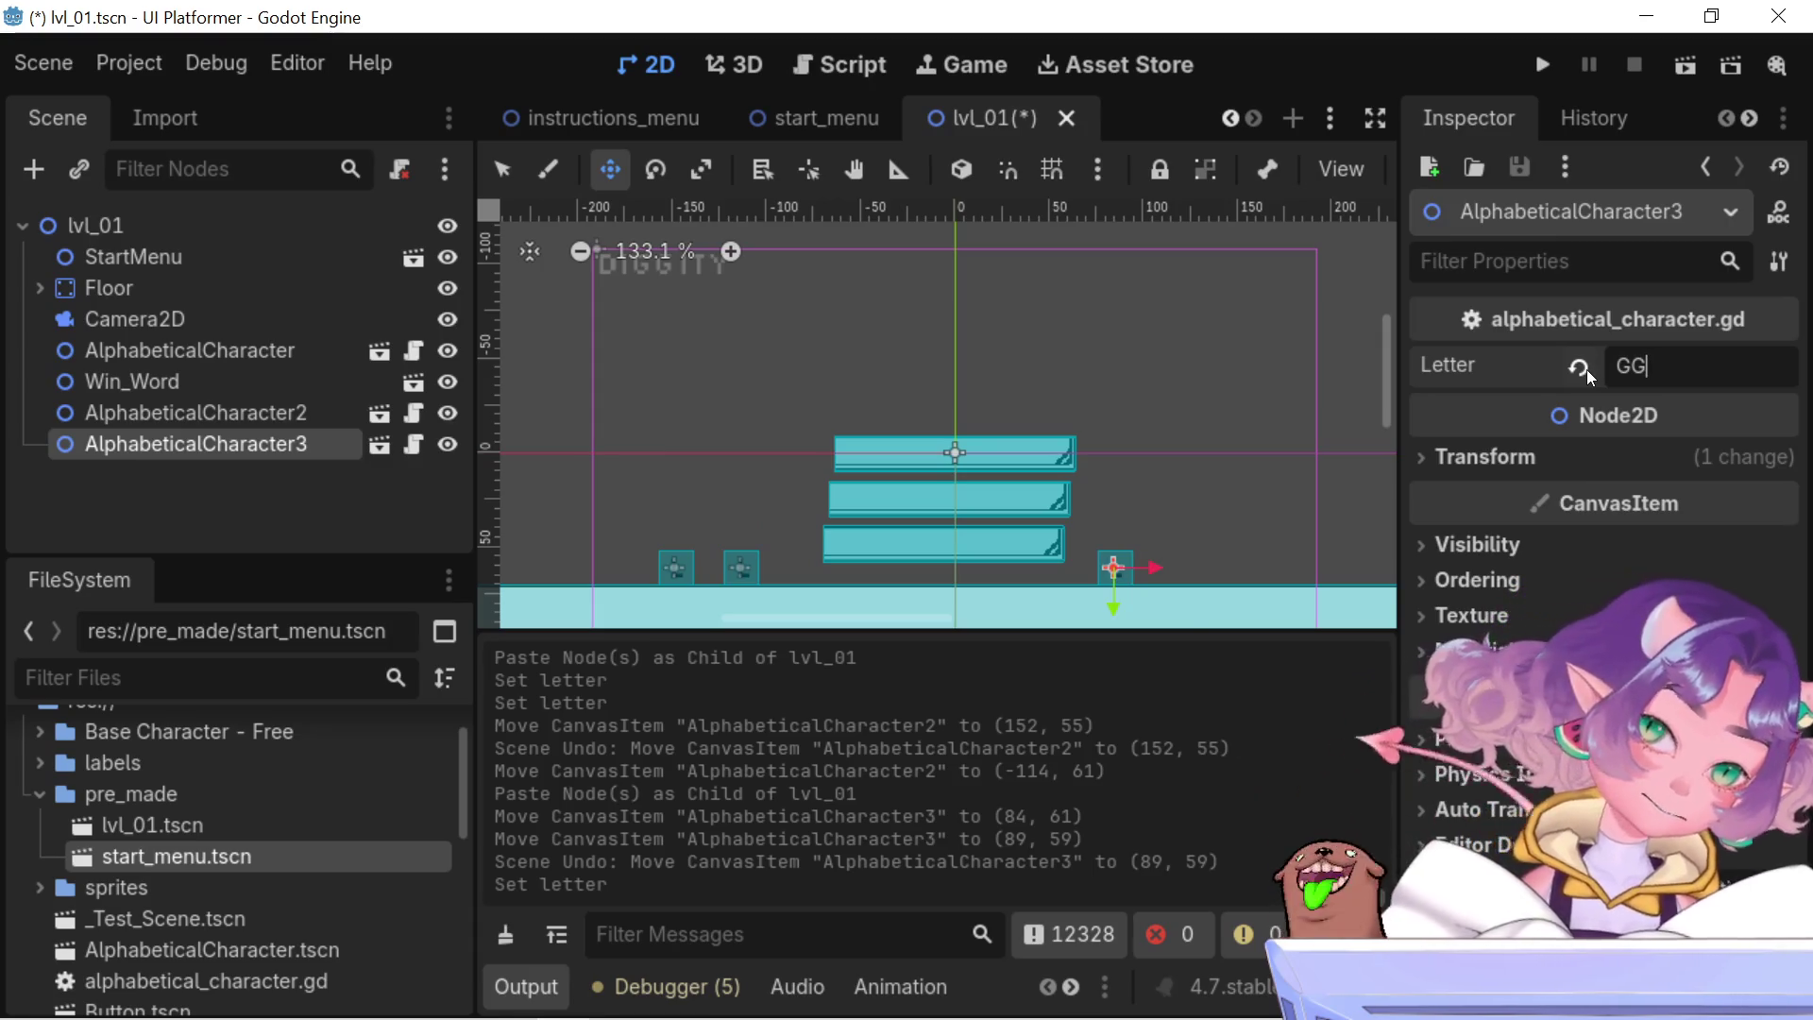
key("BackSpace")
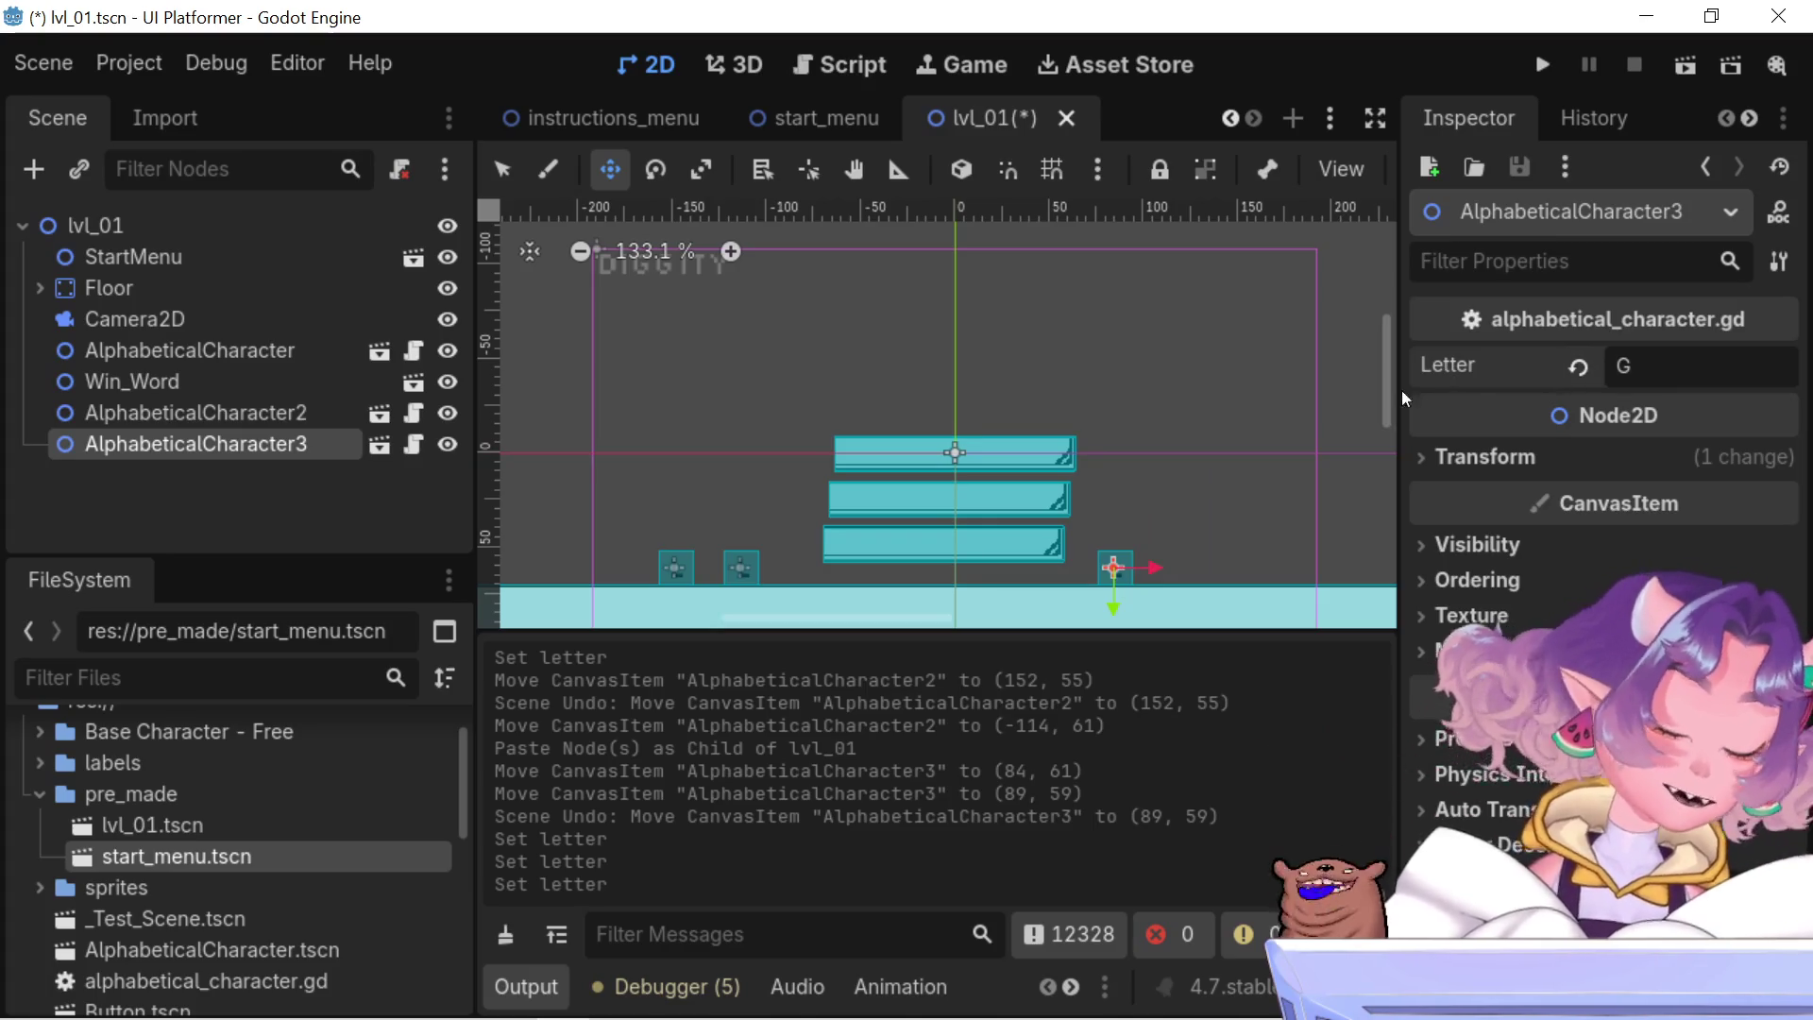
scroll(1209, 506, "down", 2)
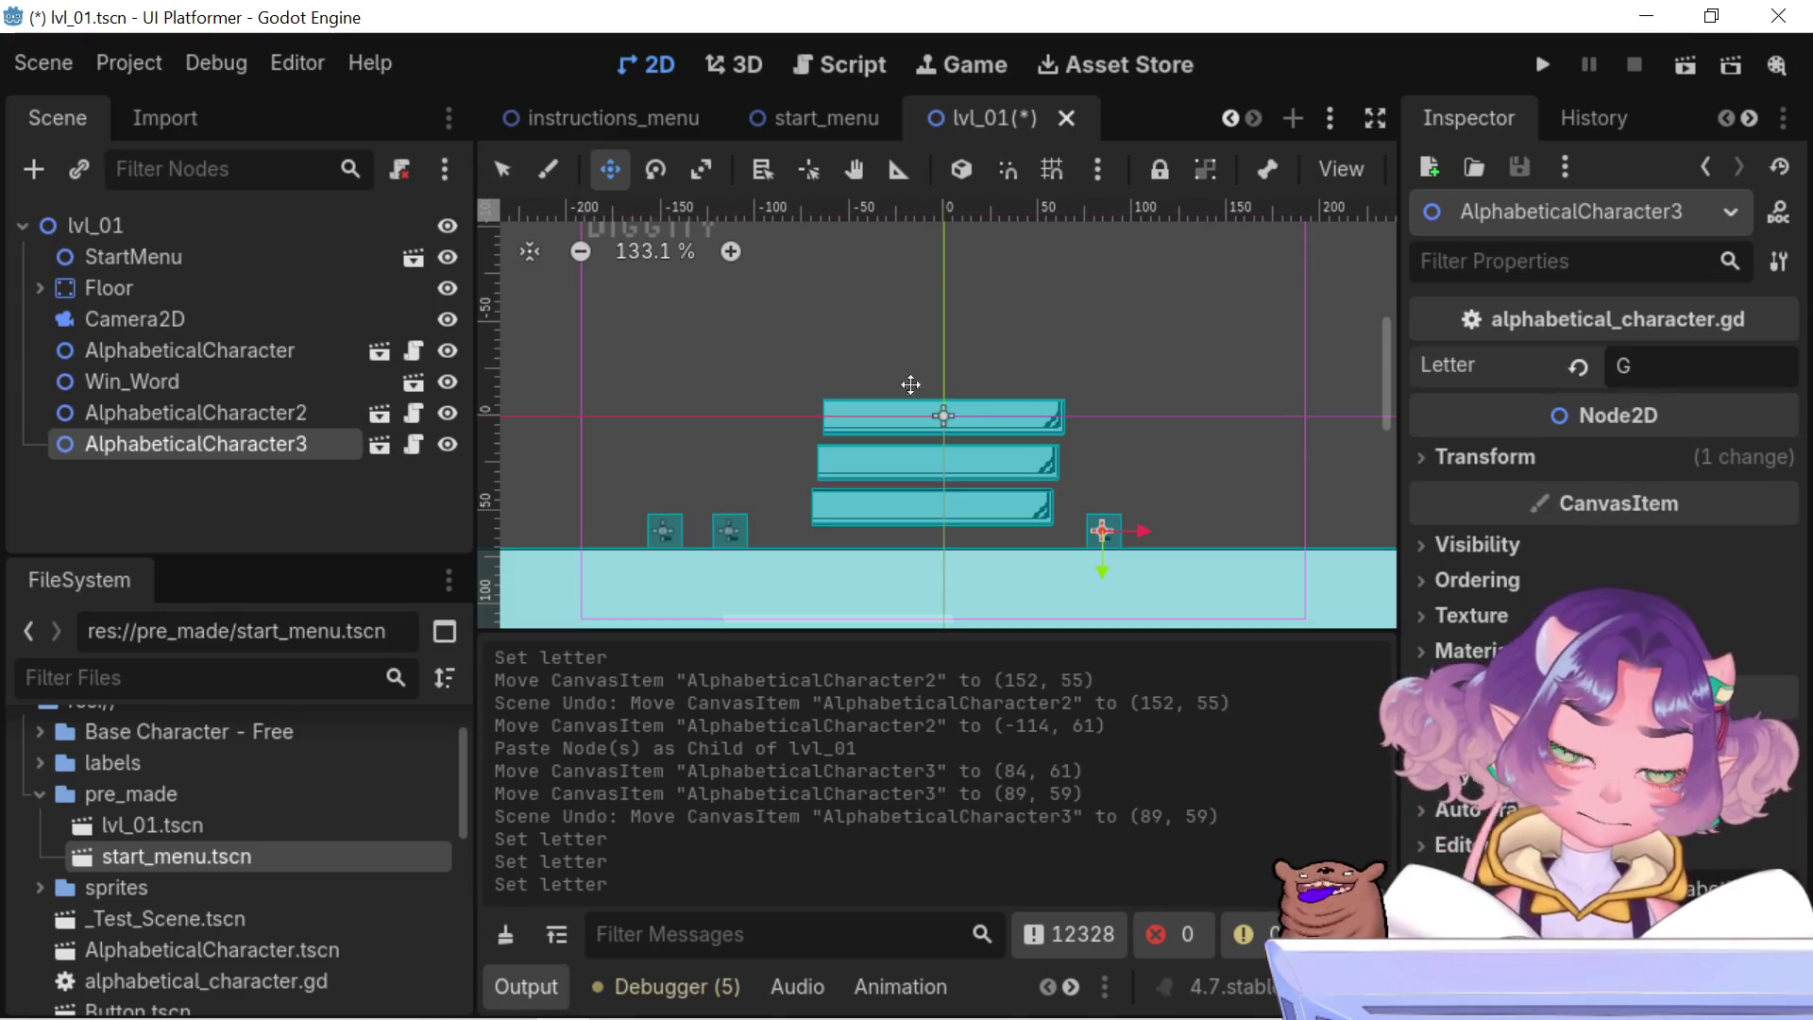
- Pan toward AlphabeticalCharacter3 and undo an accidental paste beneath it
scroll(1148, 523, "up", 3)
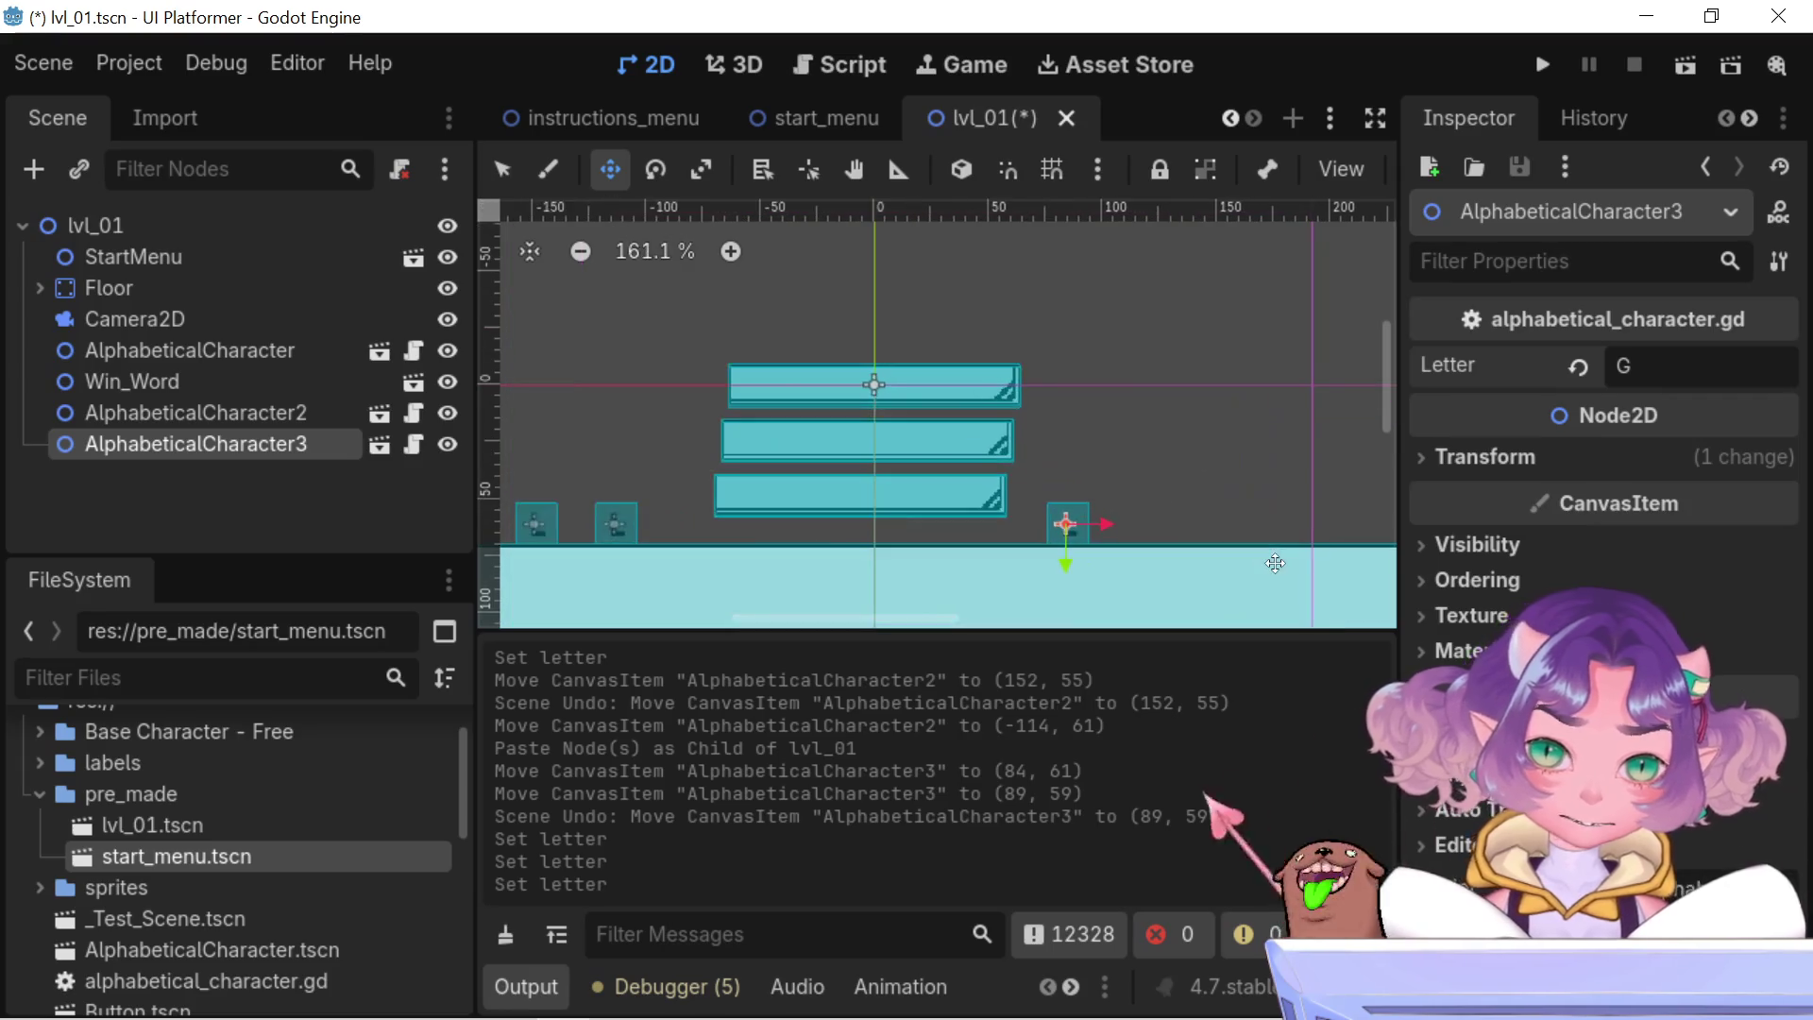
scroll(1085, 548, "up", 3)
left_click_drag(1134, 542, 915, 563)
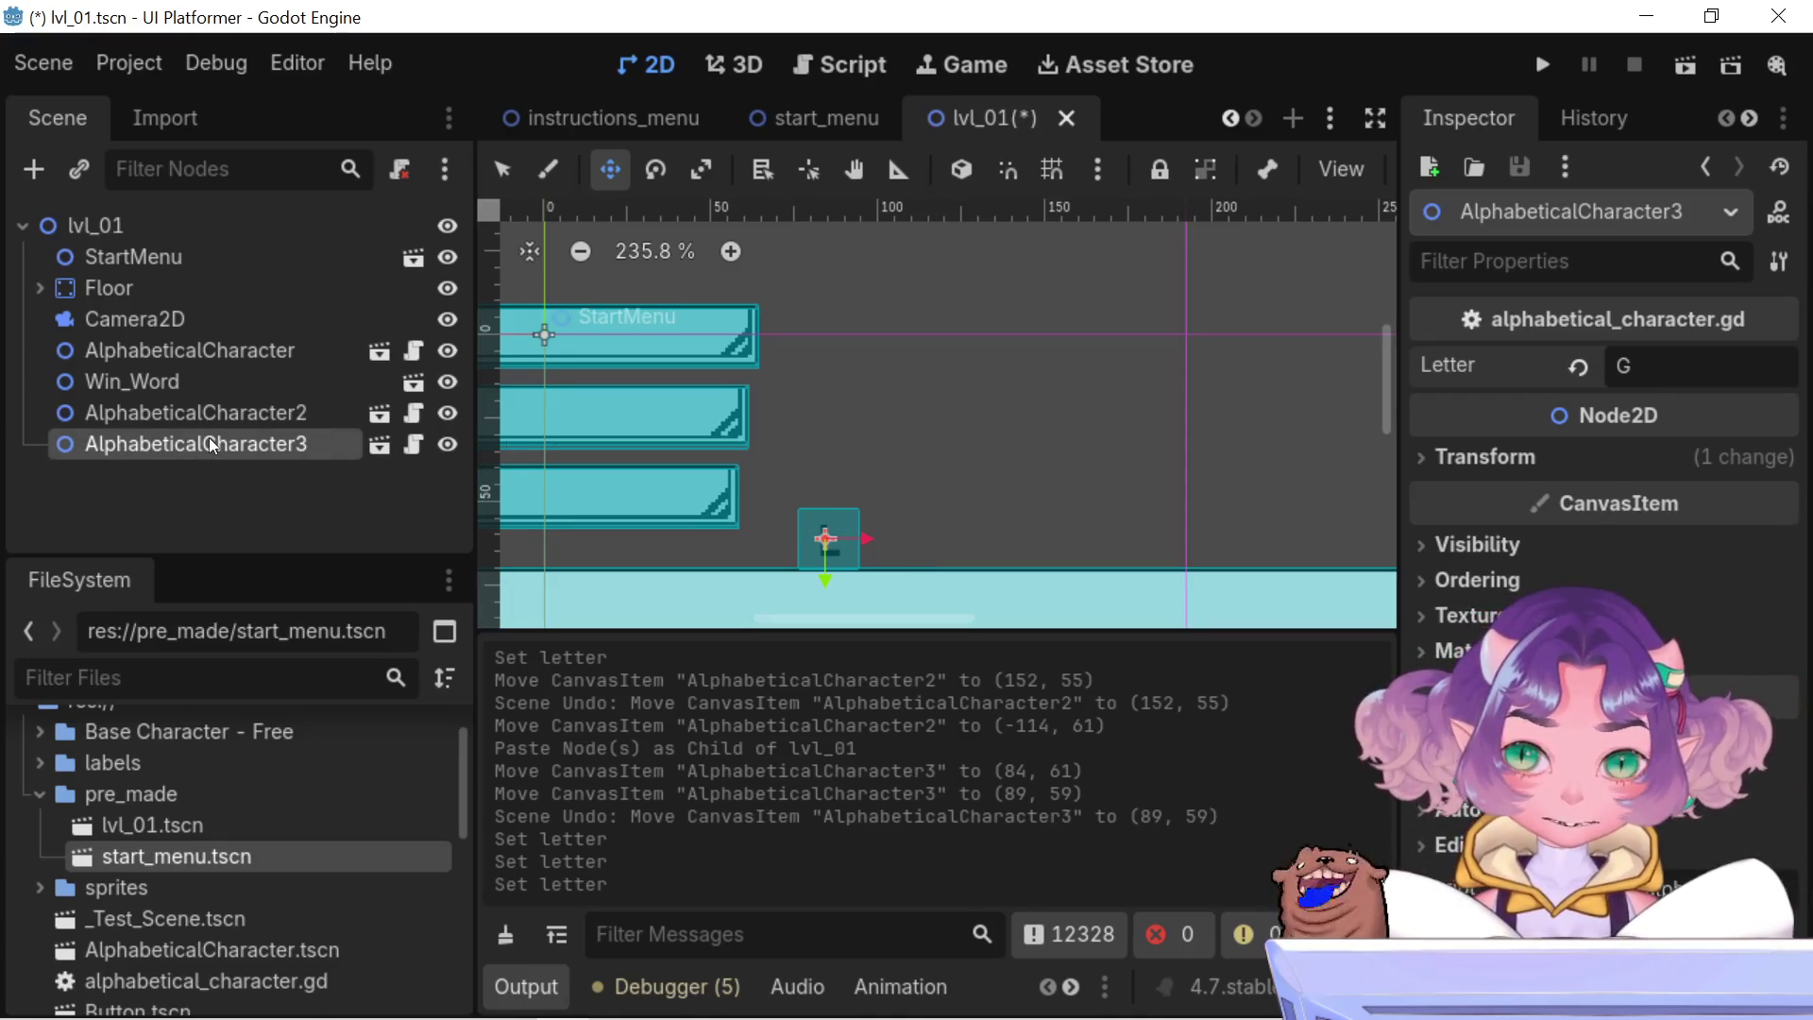
key("Up")
key("Up")
key("Down")
key("Down")
key("ctrl+v")
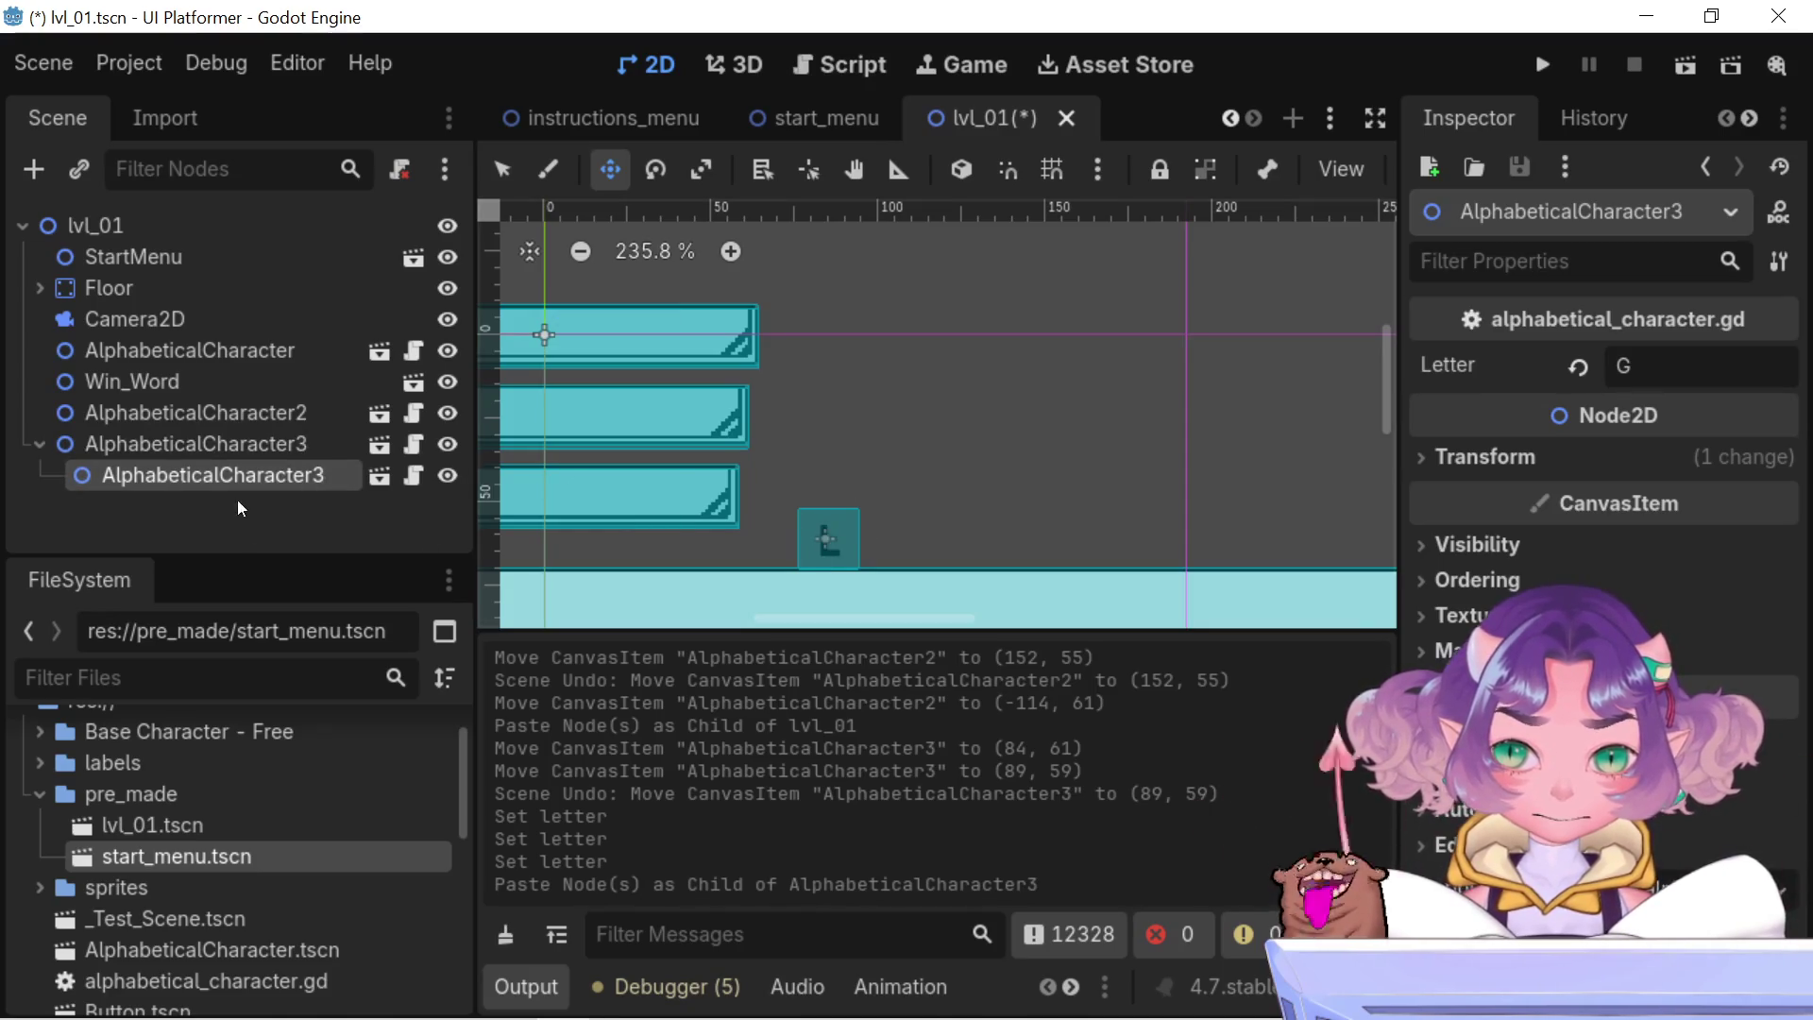
key("ctrl+z")
- Paste AlphabeticalCharacter4 under lvl_01 and move it onto the floor at (121, 61)
left_click(243, 442)
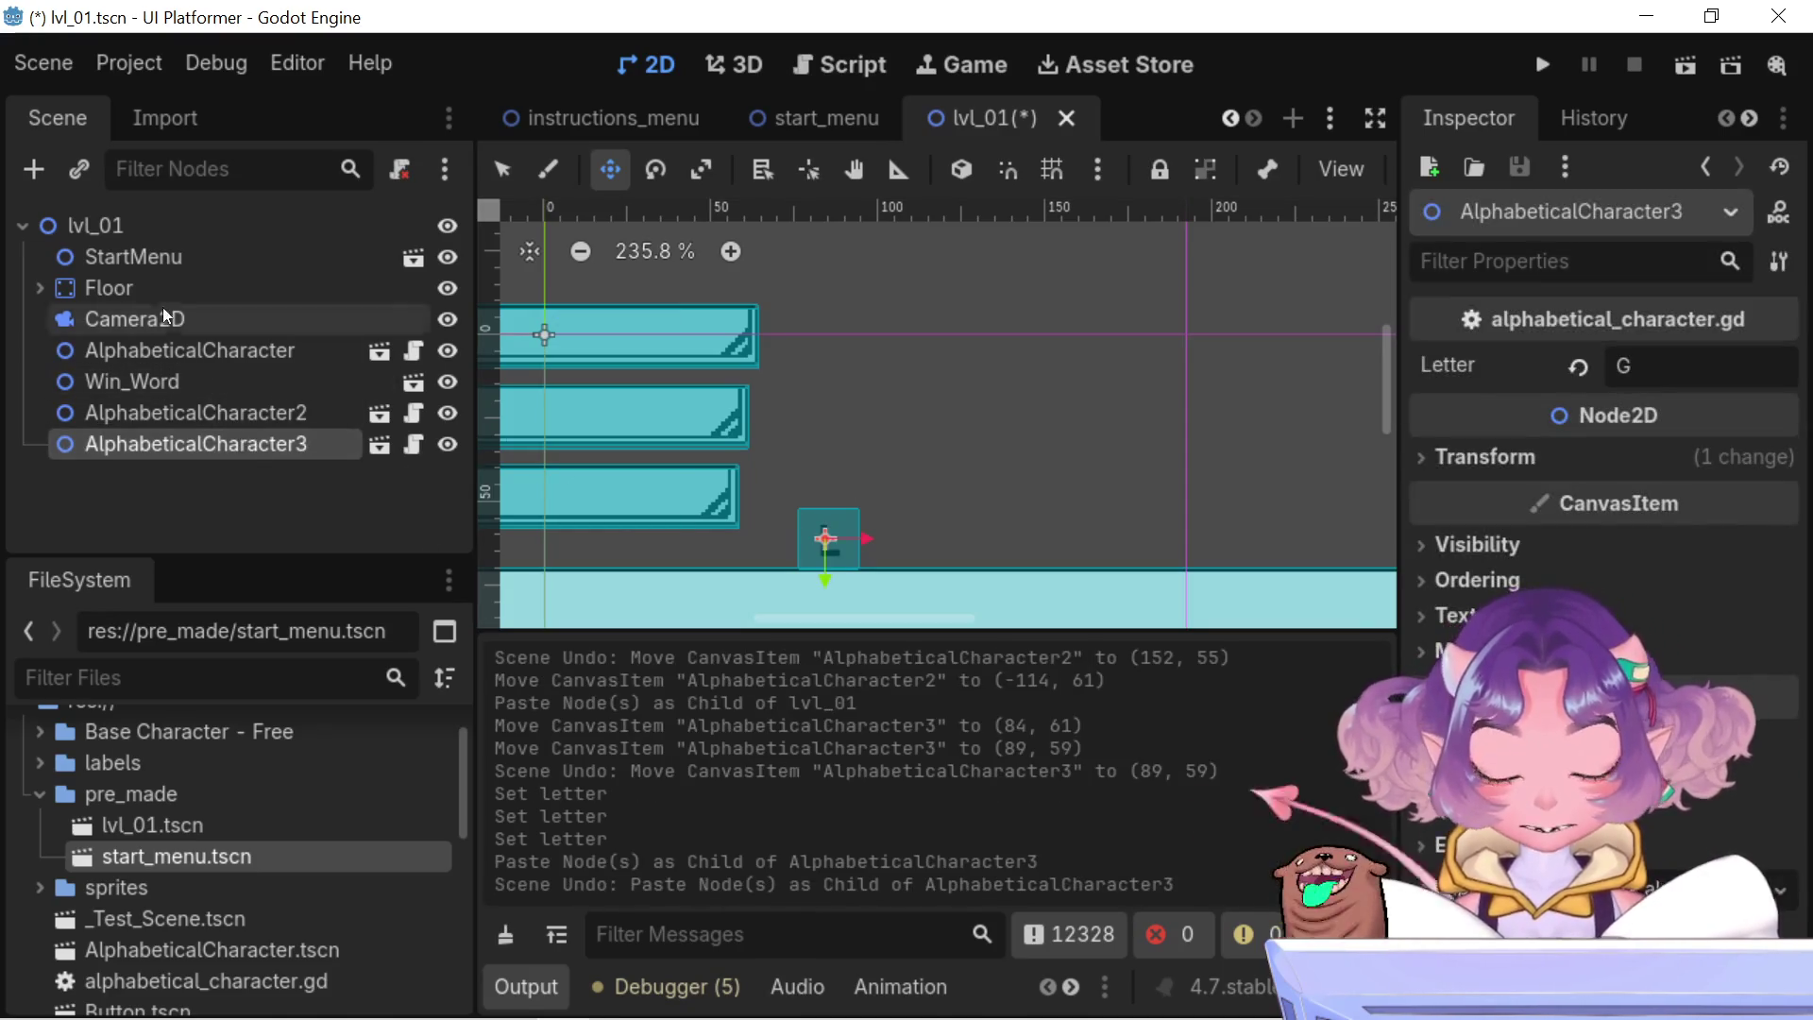
left_click(100, 231)
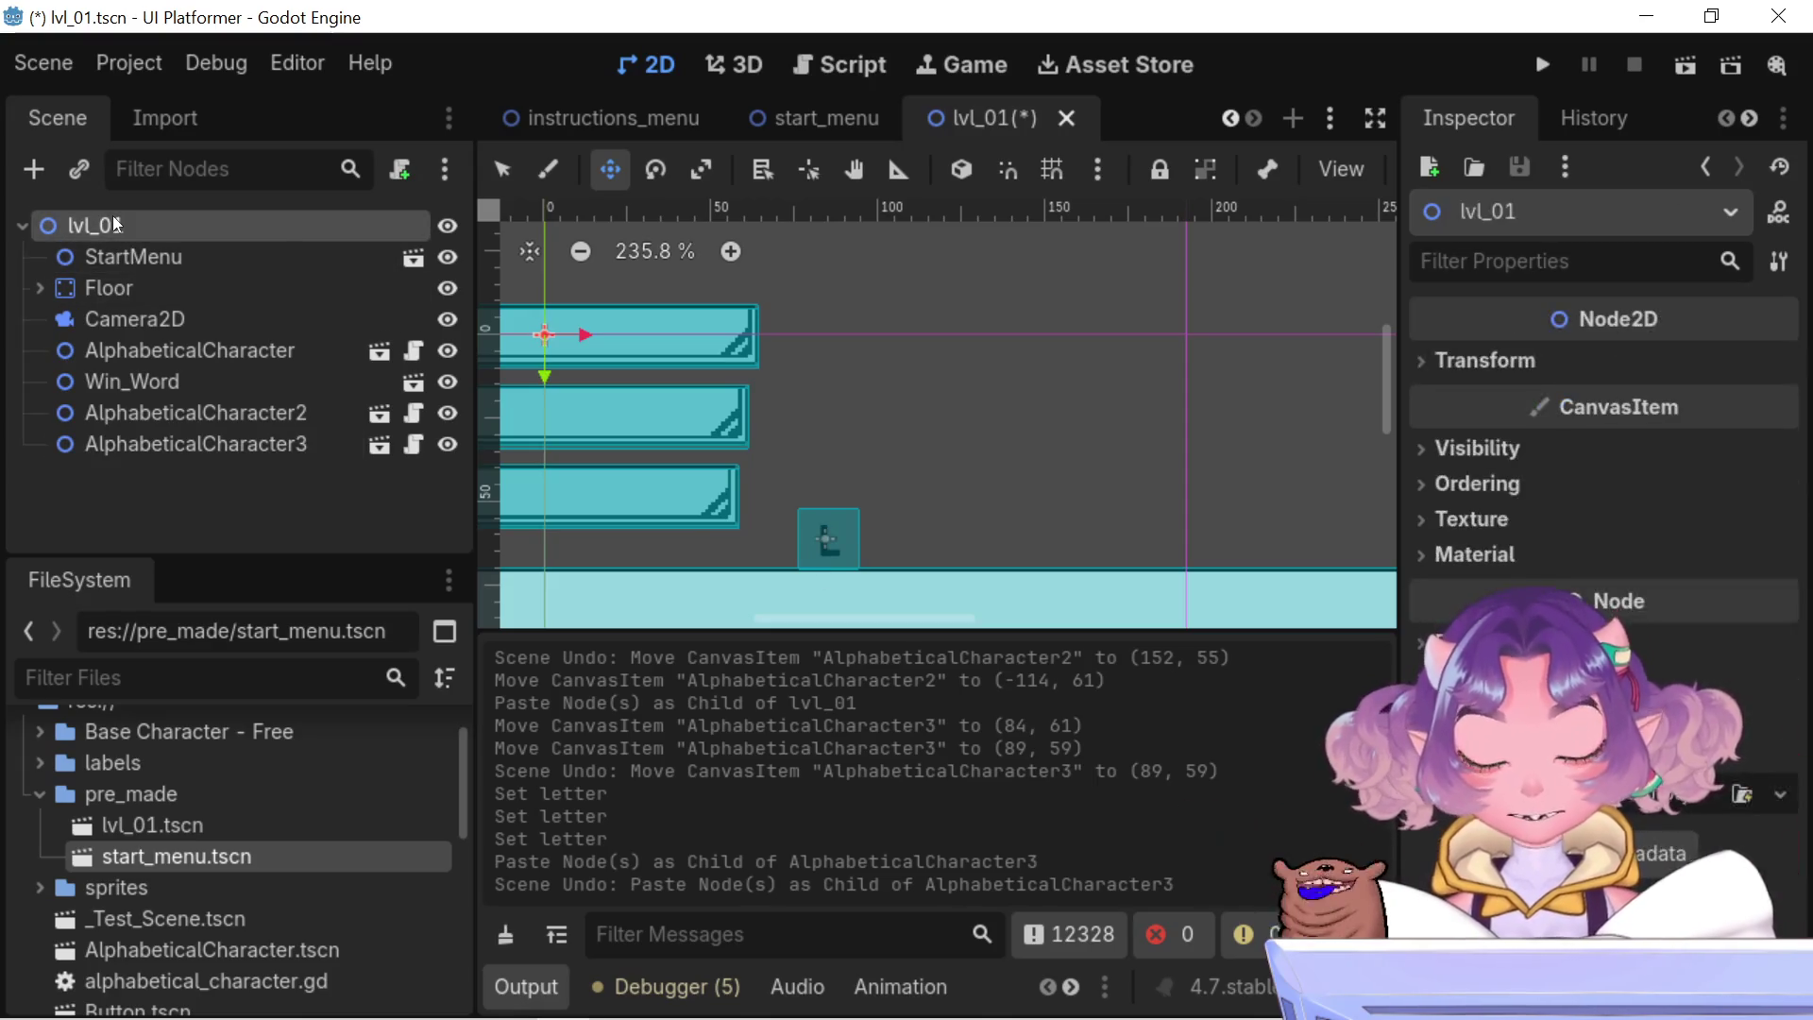
key("ctrl+v")
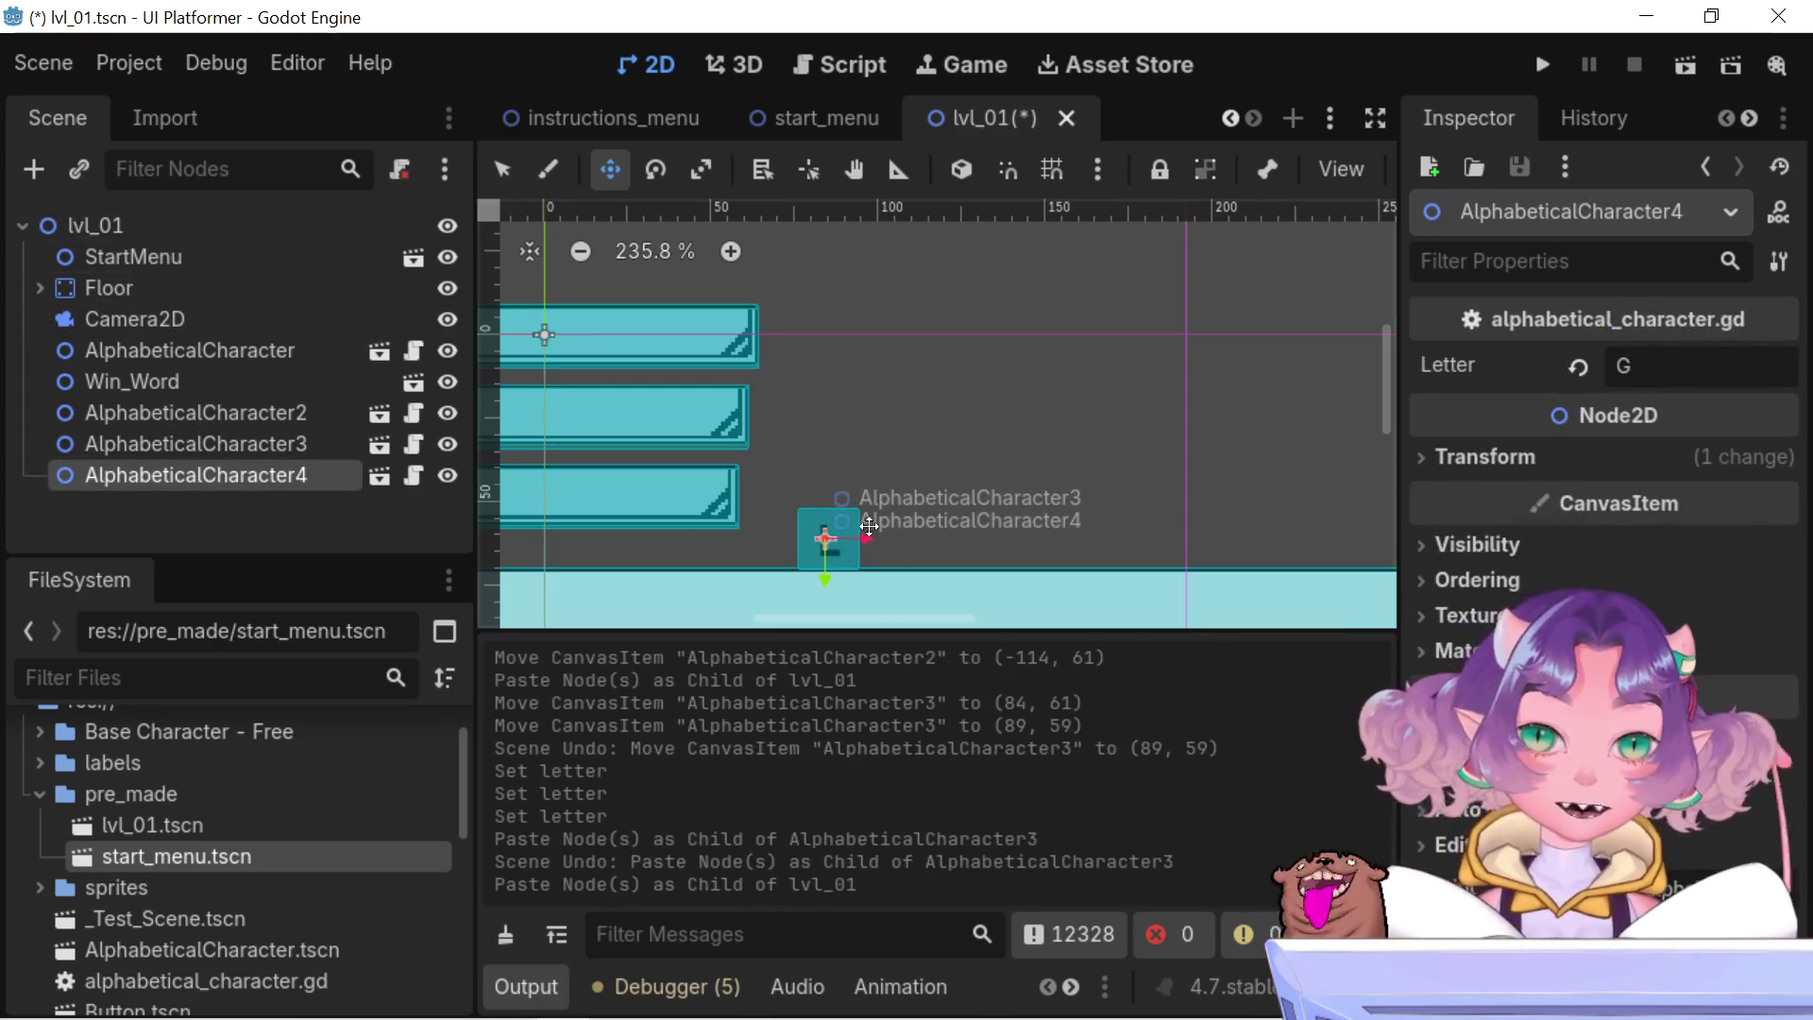
left_click_drag(857, 534, 980, 536)
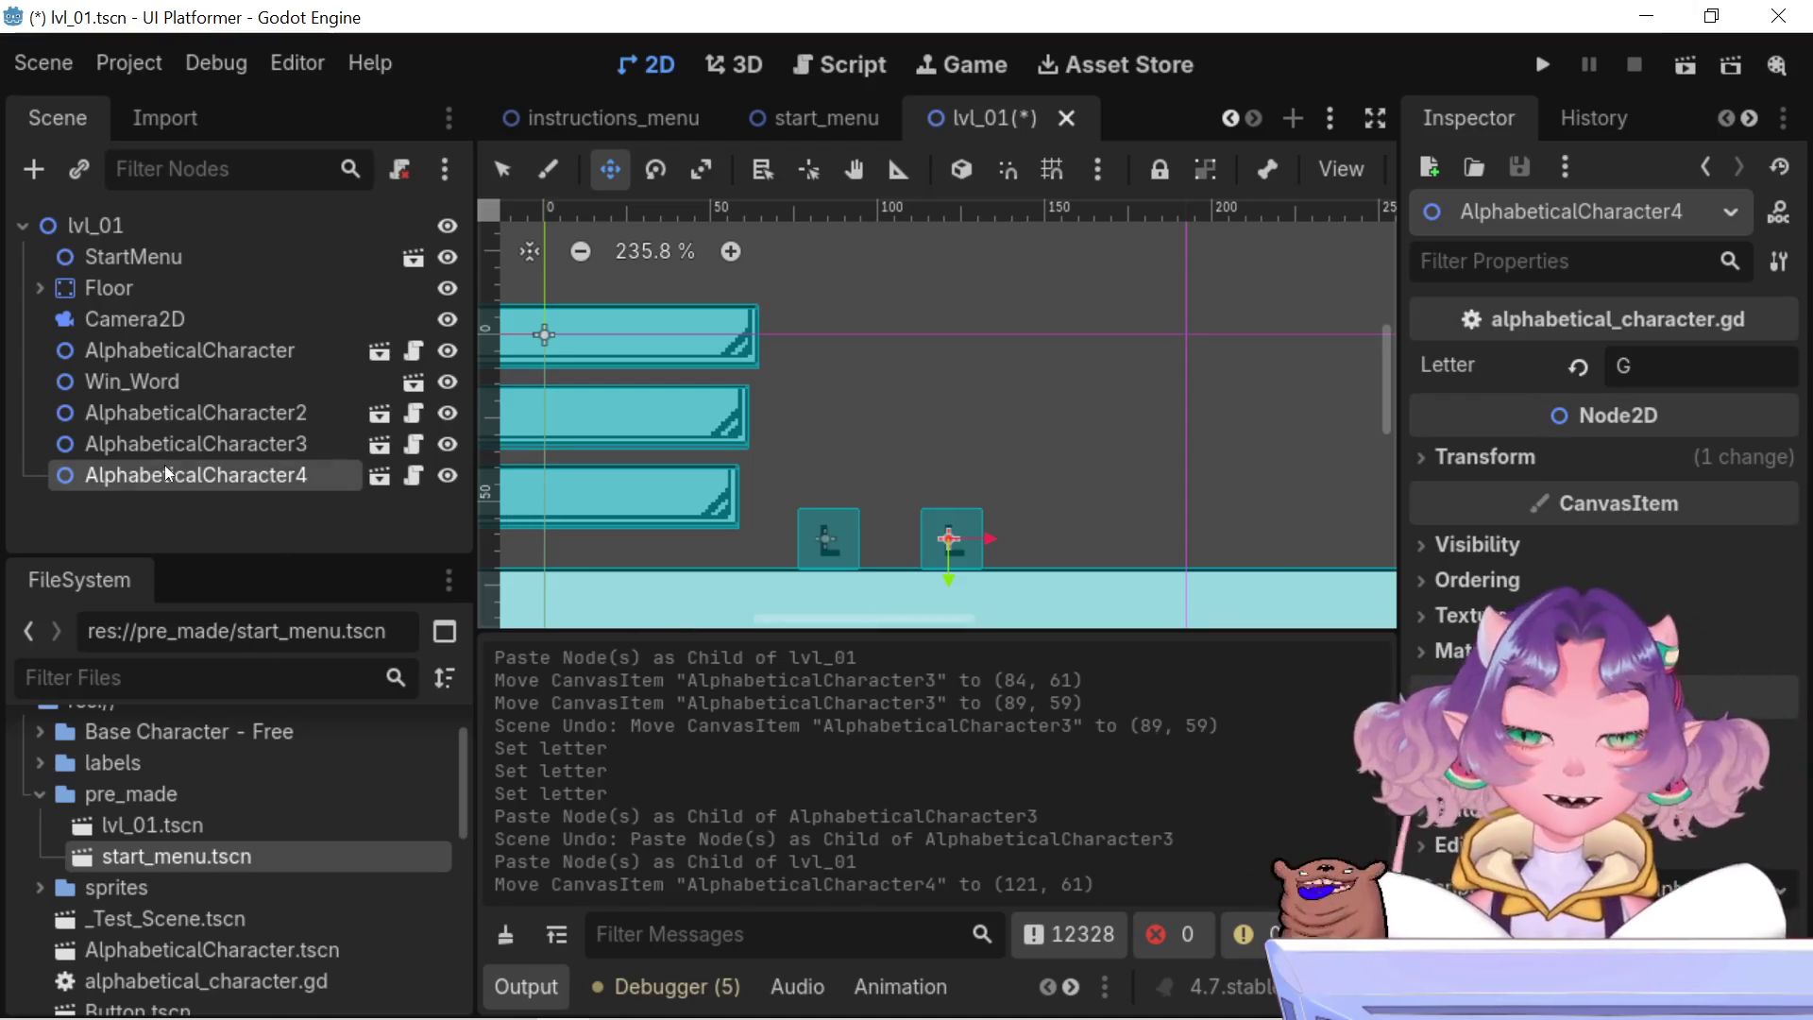
left_click(259, 452)
left_click(277, 483)
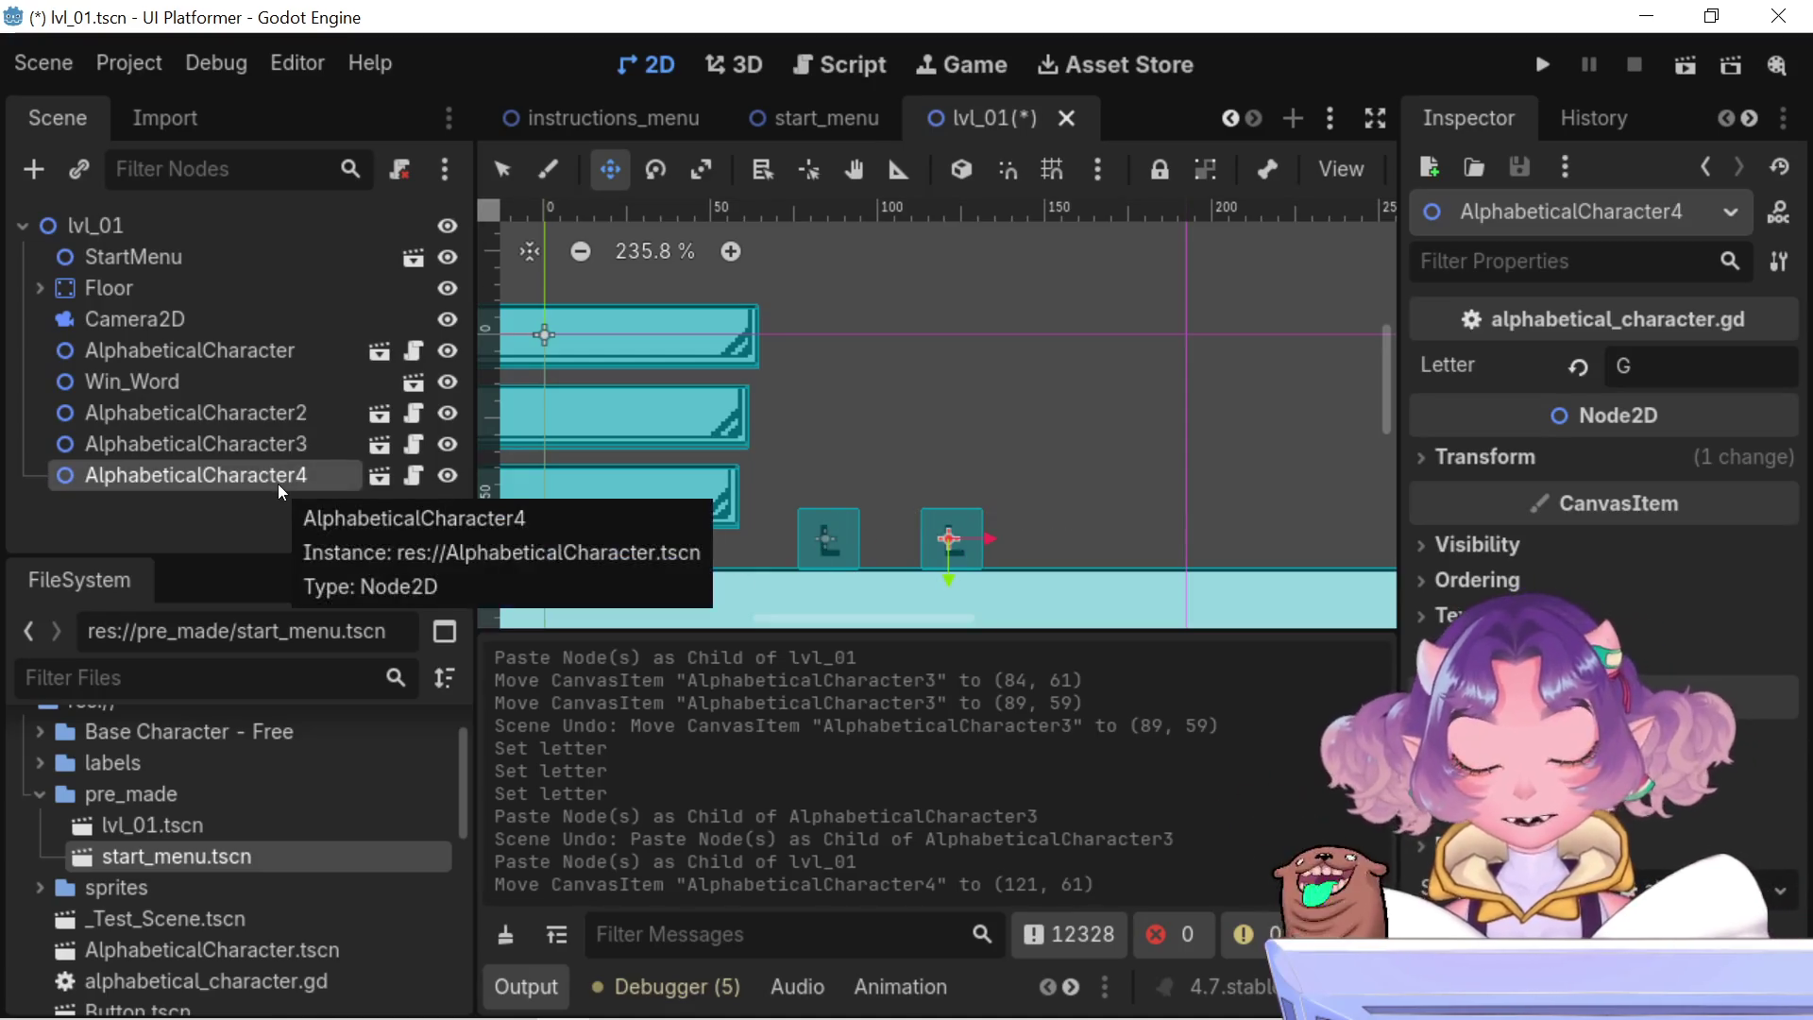
key("ctrl+v")
key("ctrl+z")
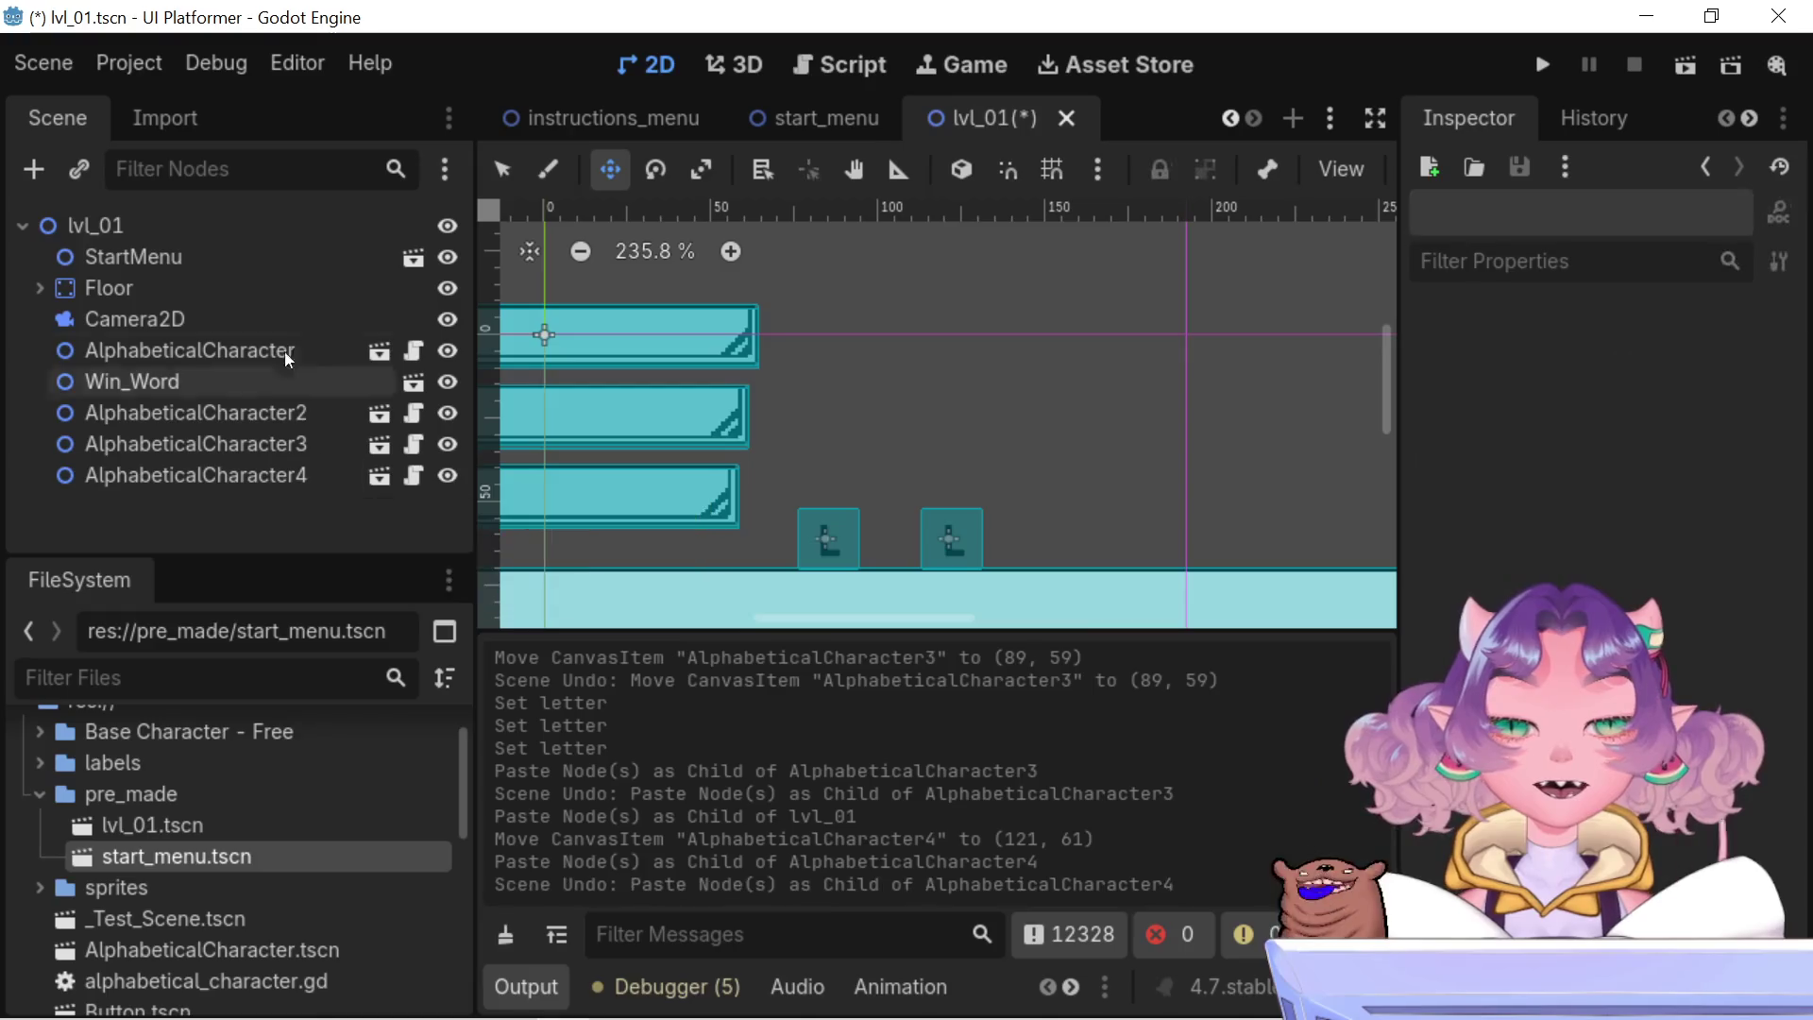
- Paste a fifth letter block, AlphabeticalCharacter5, under lvl_01
left_click(214, 477)
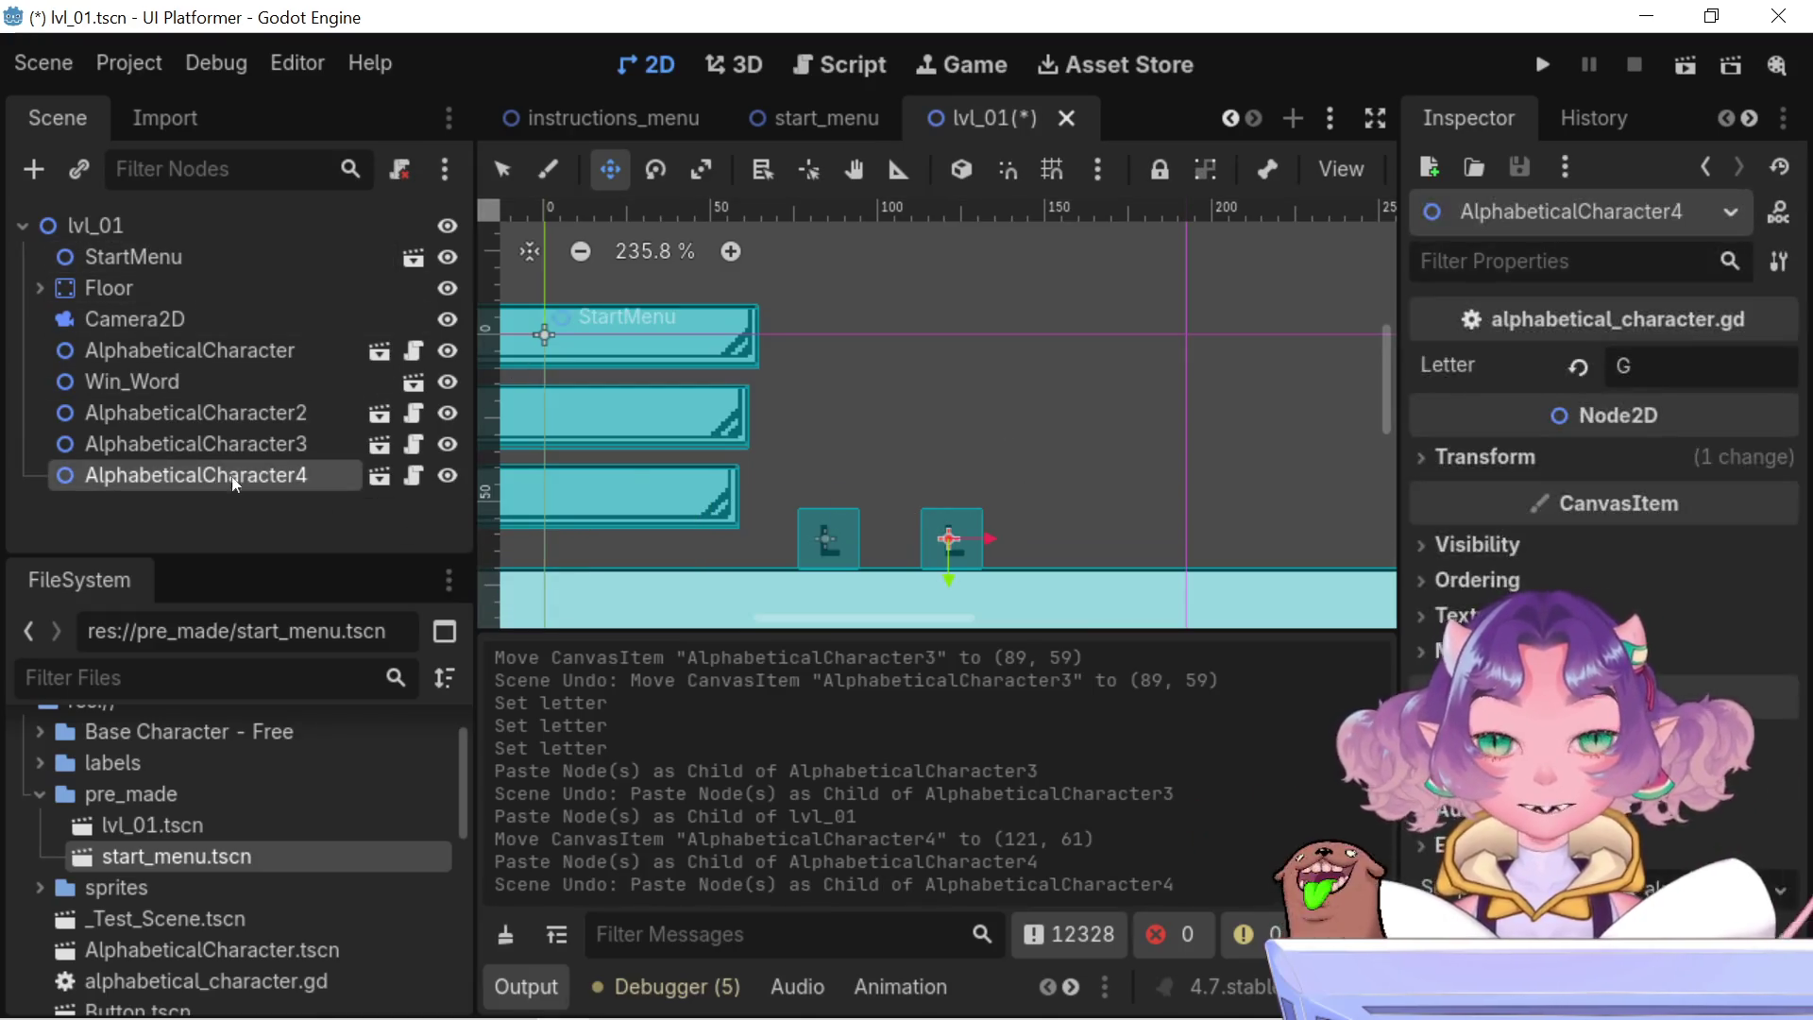
left_click(285, 449)
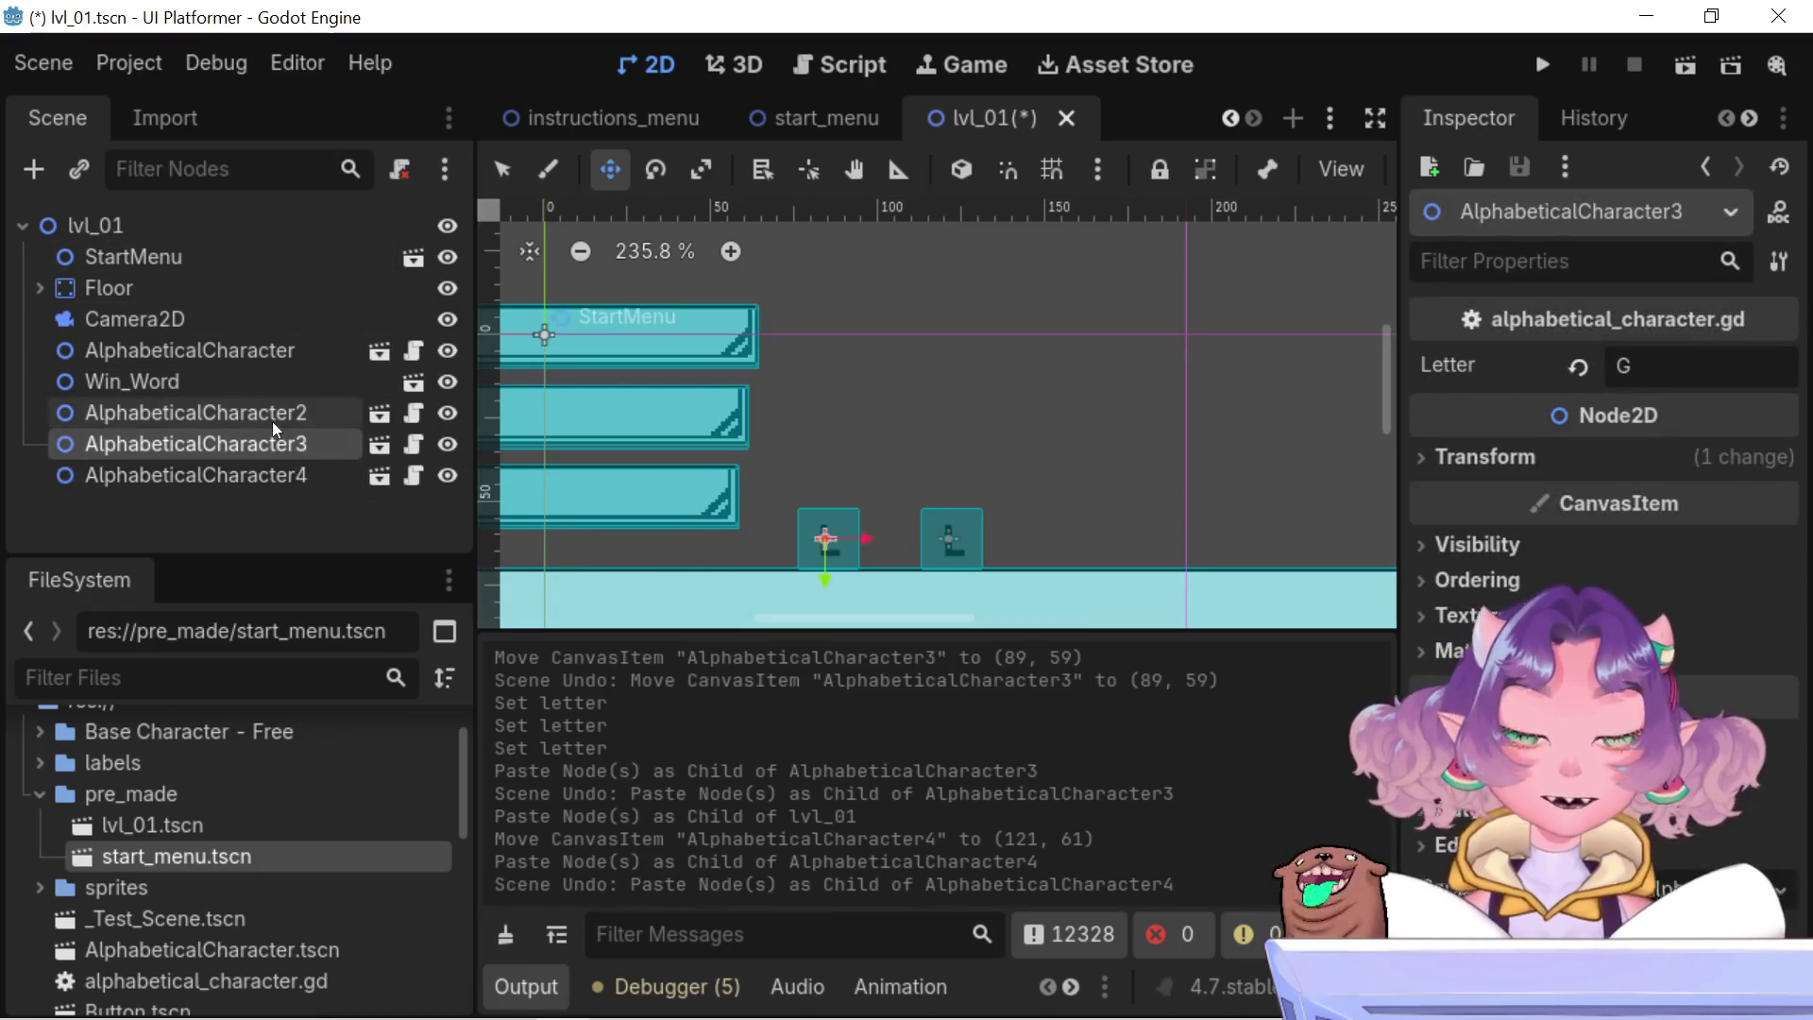
left_click(264, 412)
left_click(270, 430)
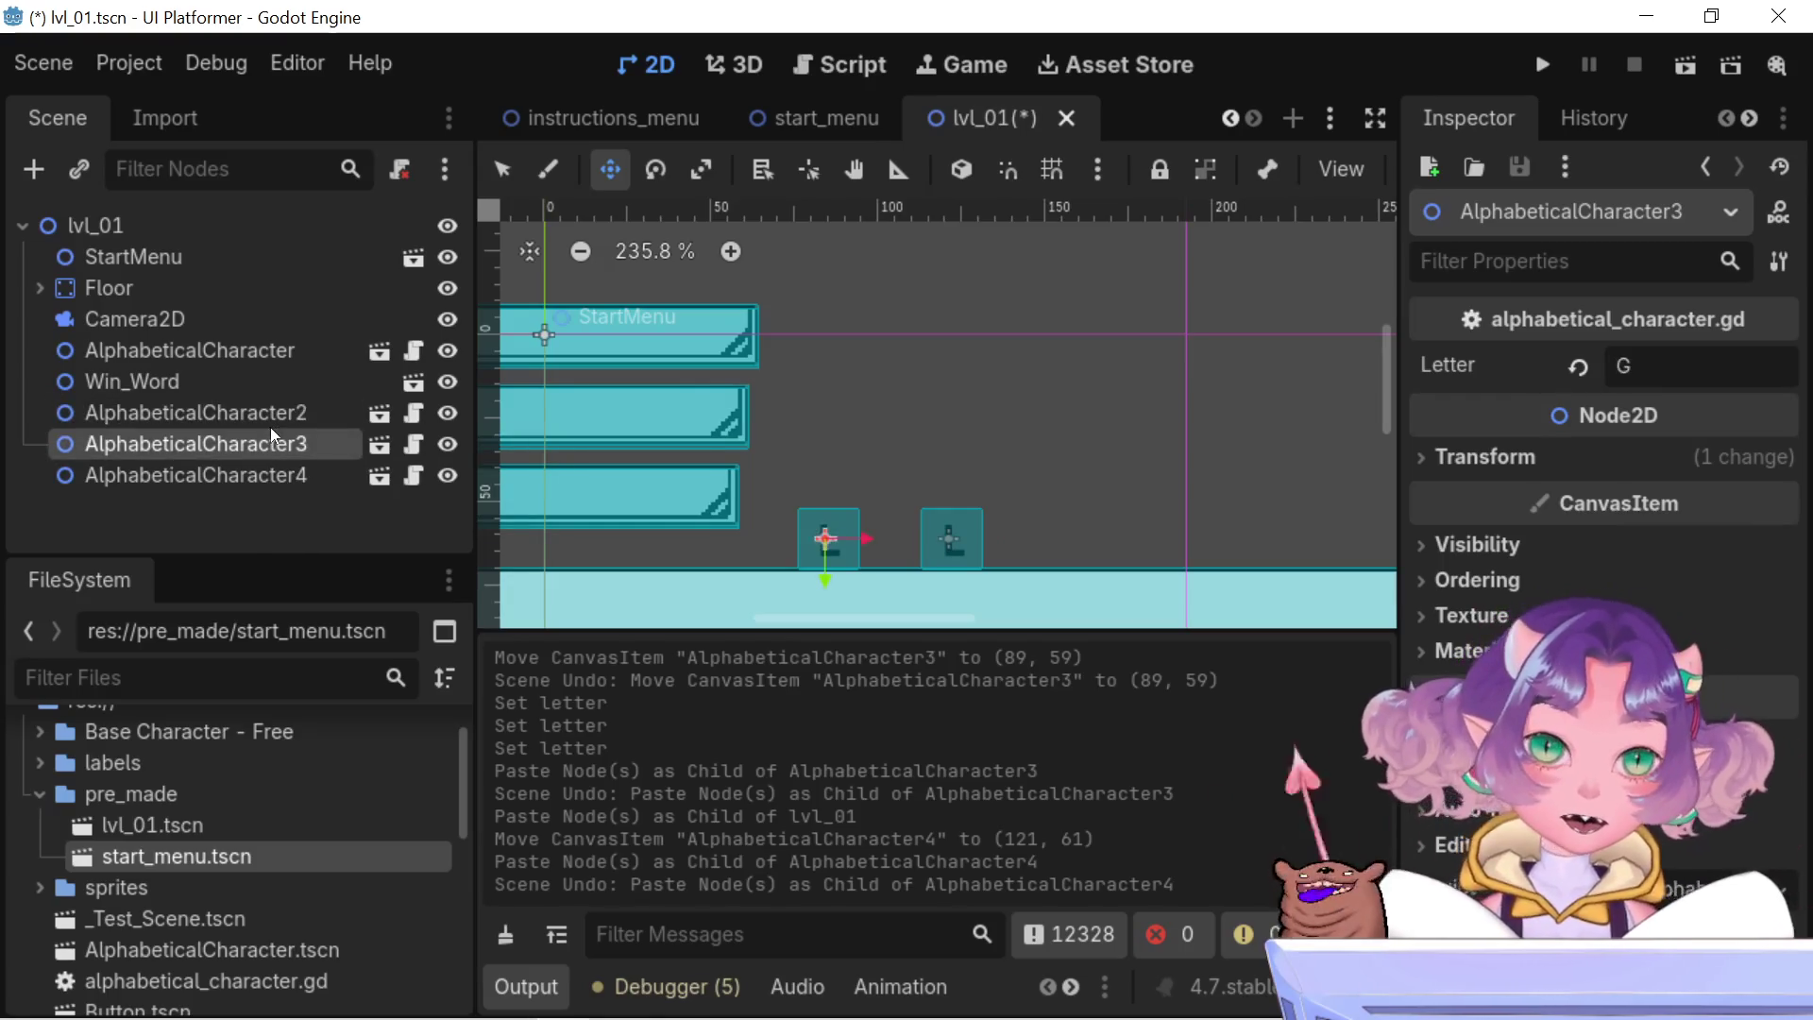
left_click(264, 462)
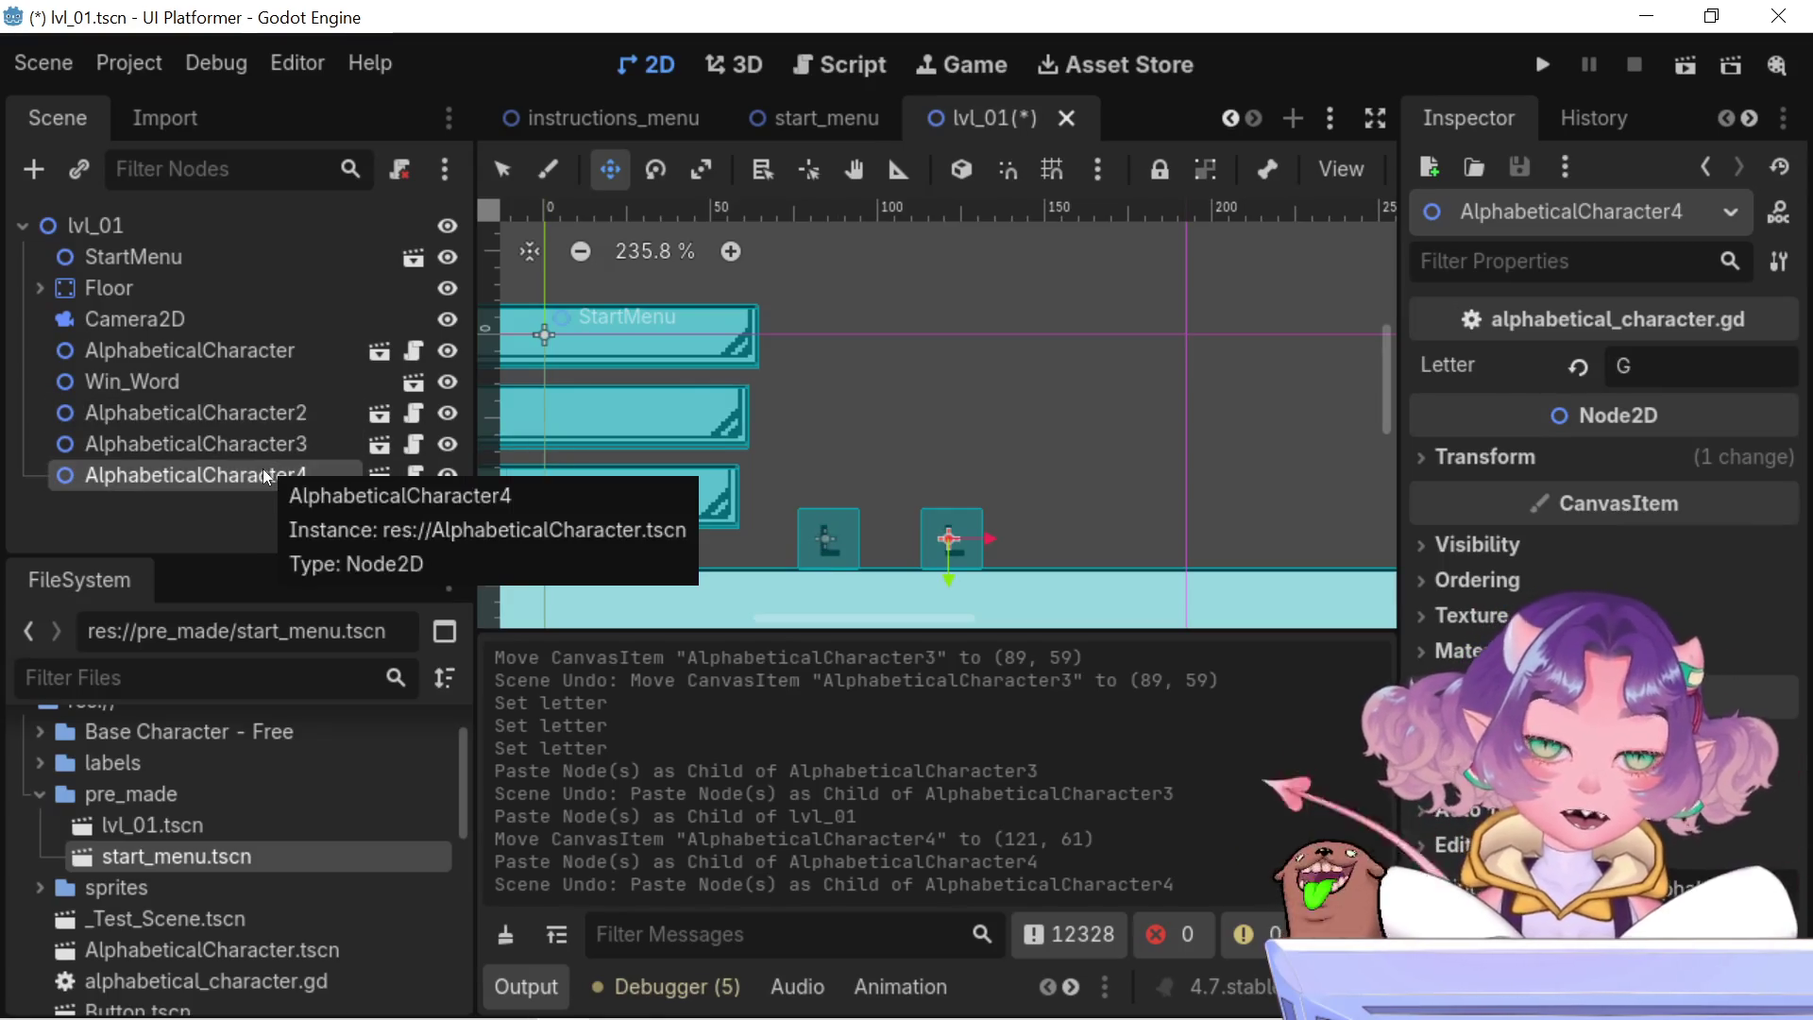
left_click(110, 223)
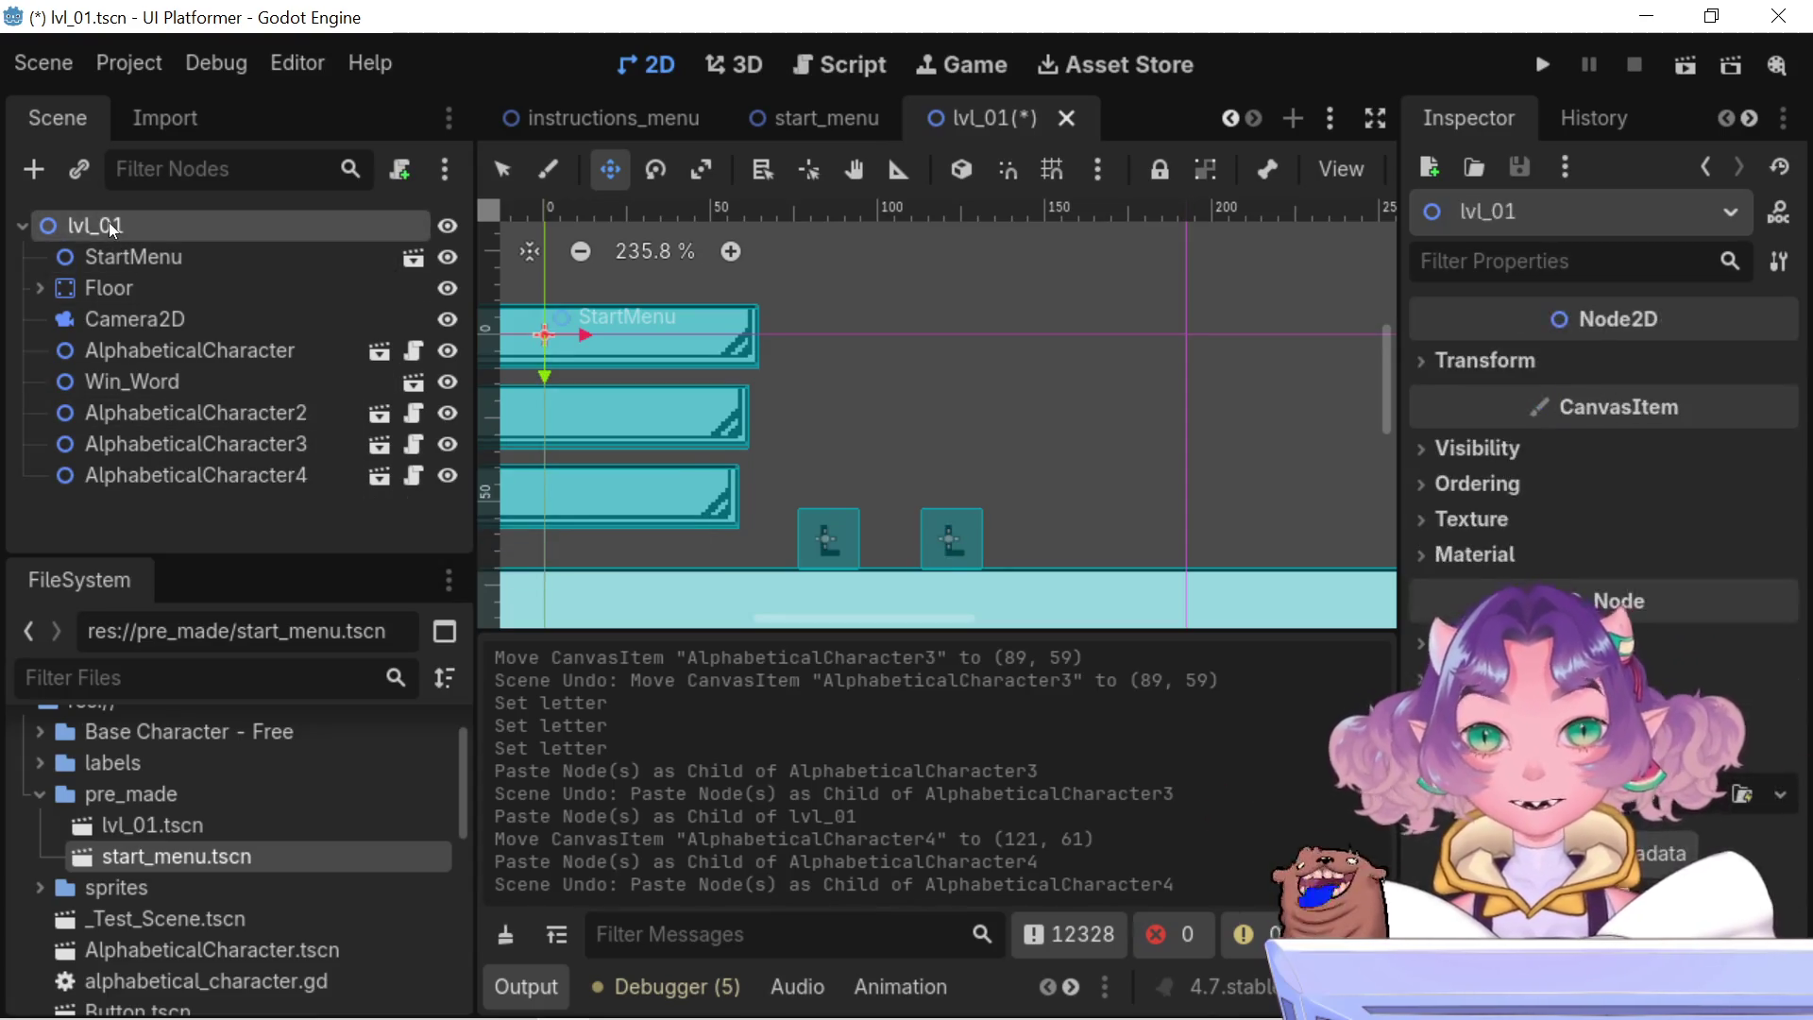
key("ctrl+v")
- Set AlphabeticalCharacter5's Letter to capital I
left_click(1662, 366)
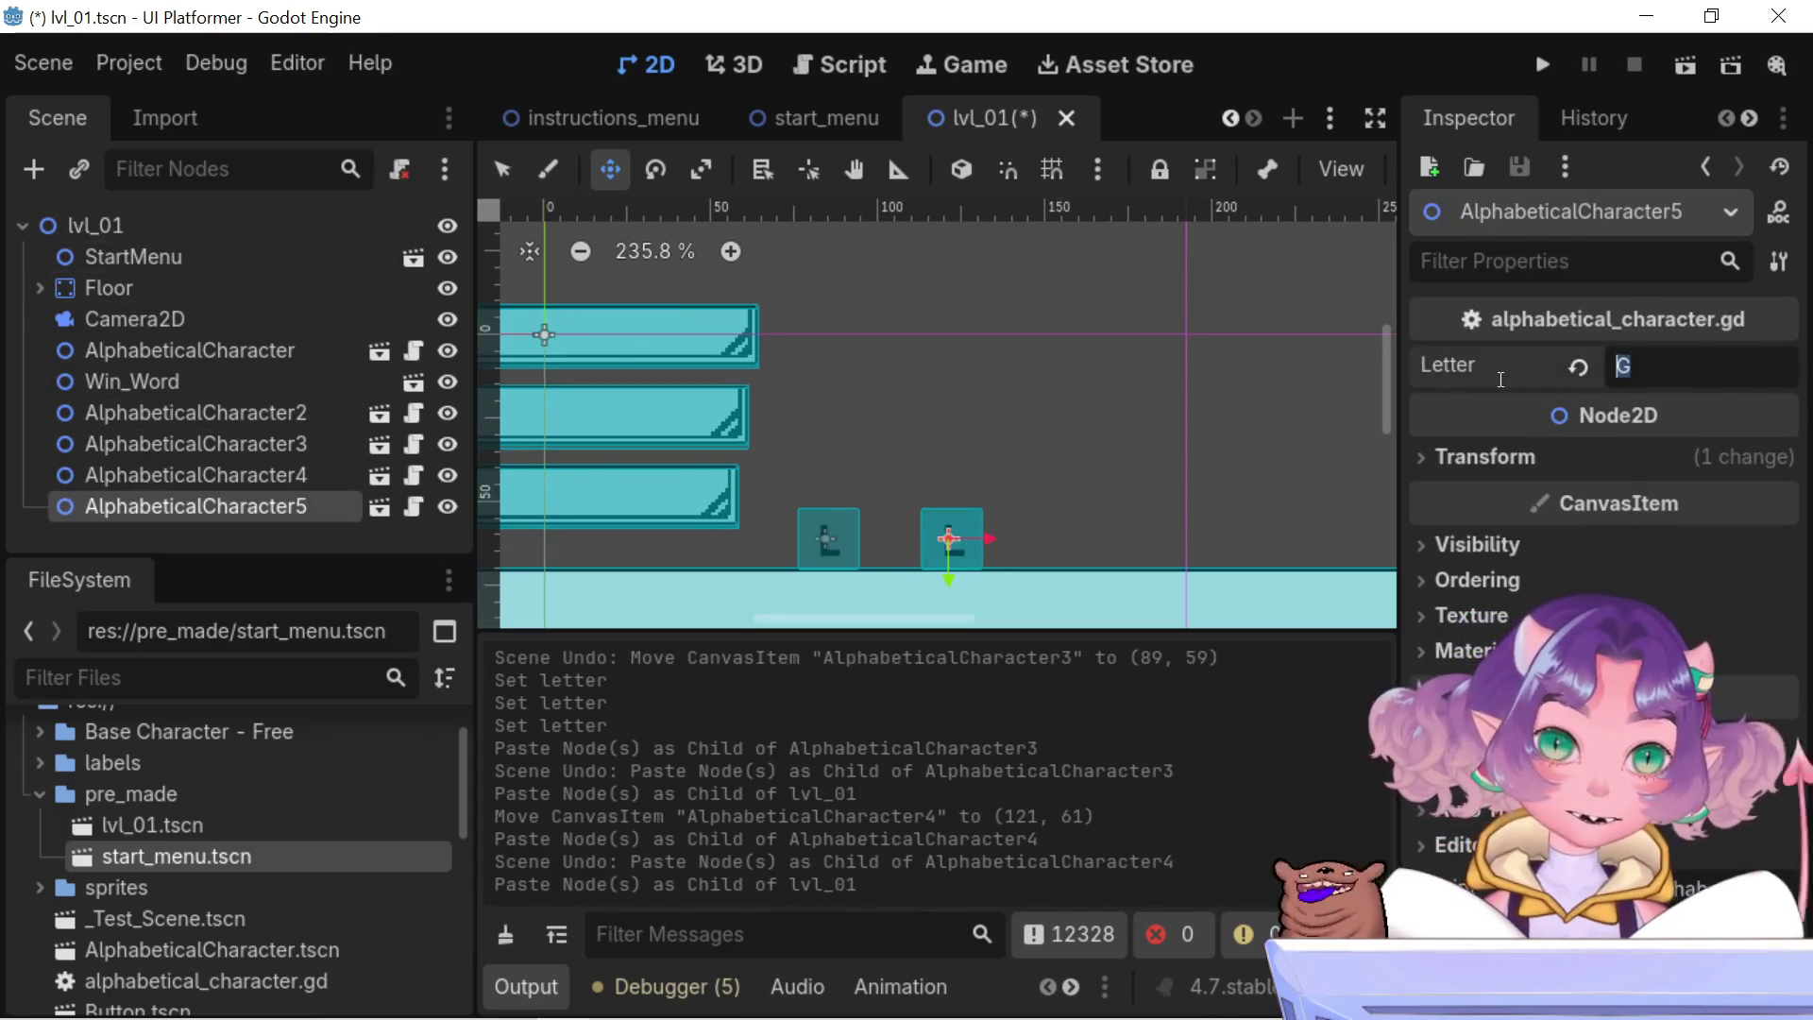
scroll(825, 511, "down", 1)
scroll(826, 511, "down", 6)
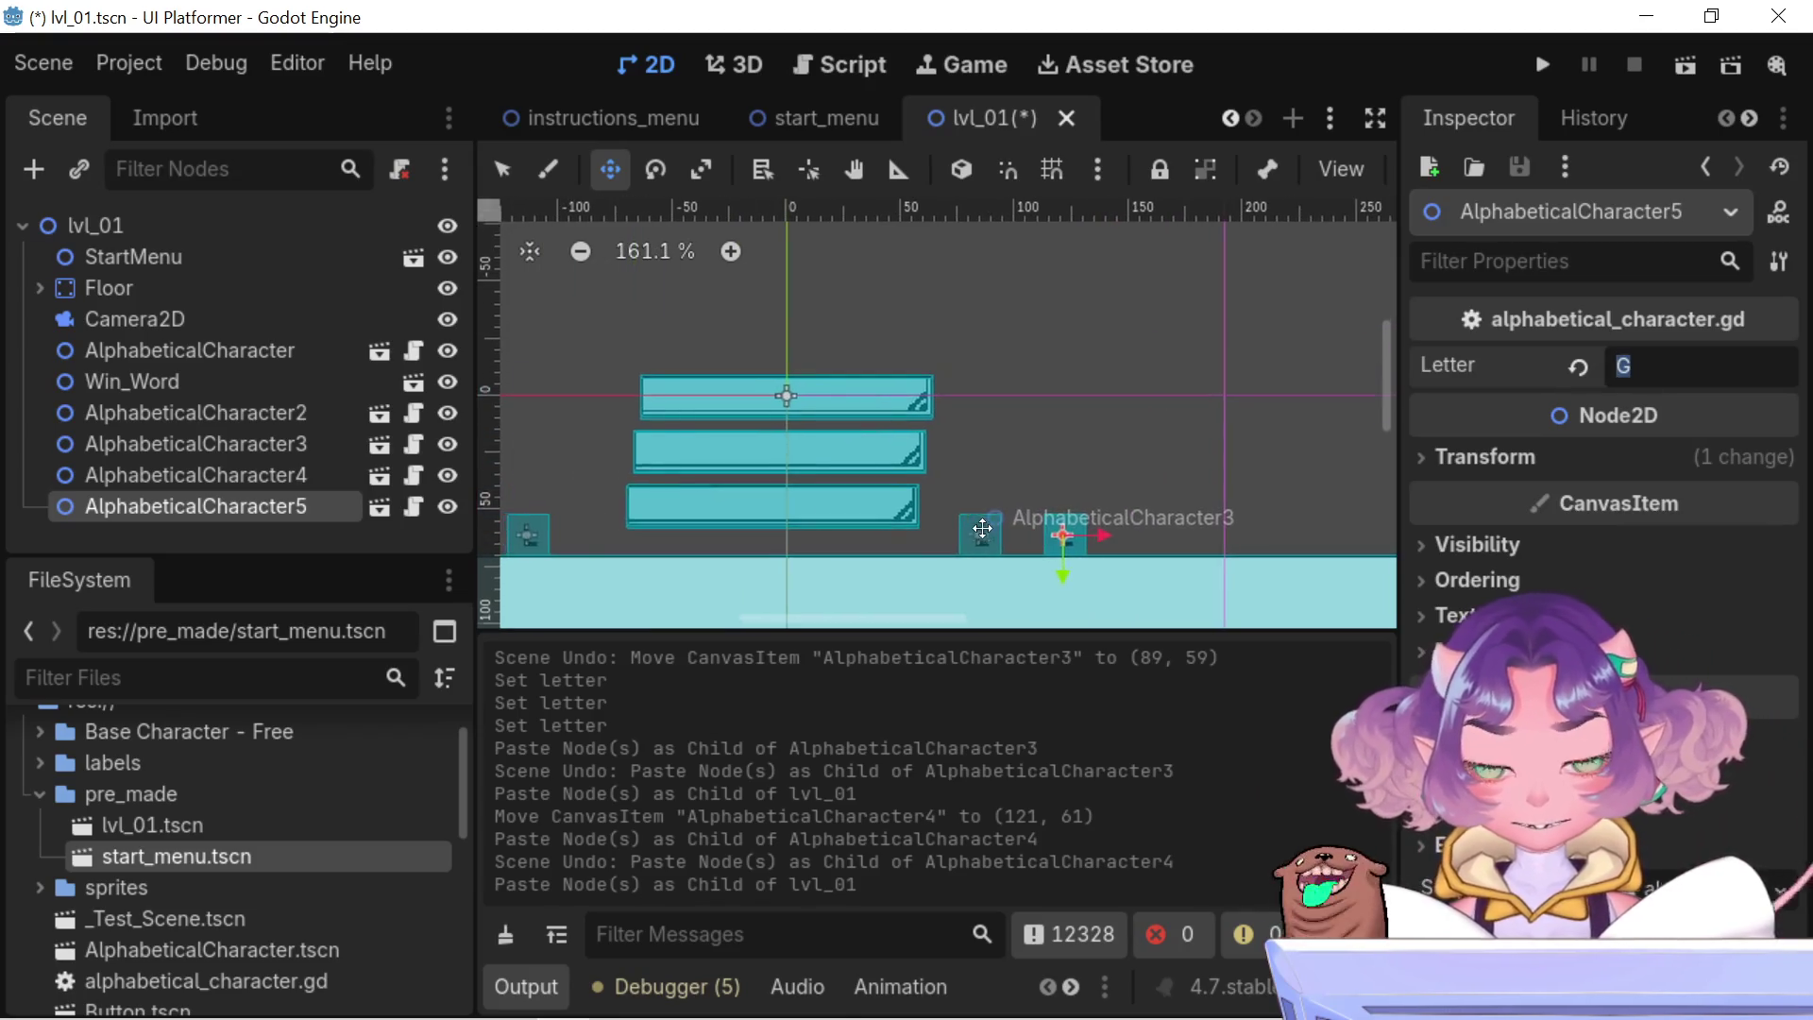
scroll(1018, 515, "up", 3)
scroll(971, 452, "down", 4)
scroll(970, 452, "right", 5)
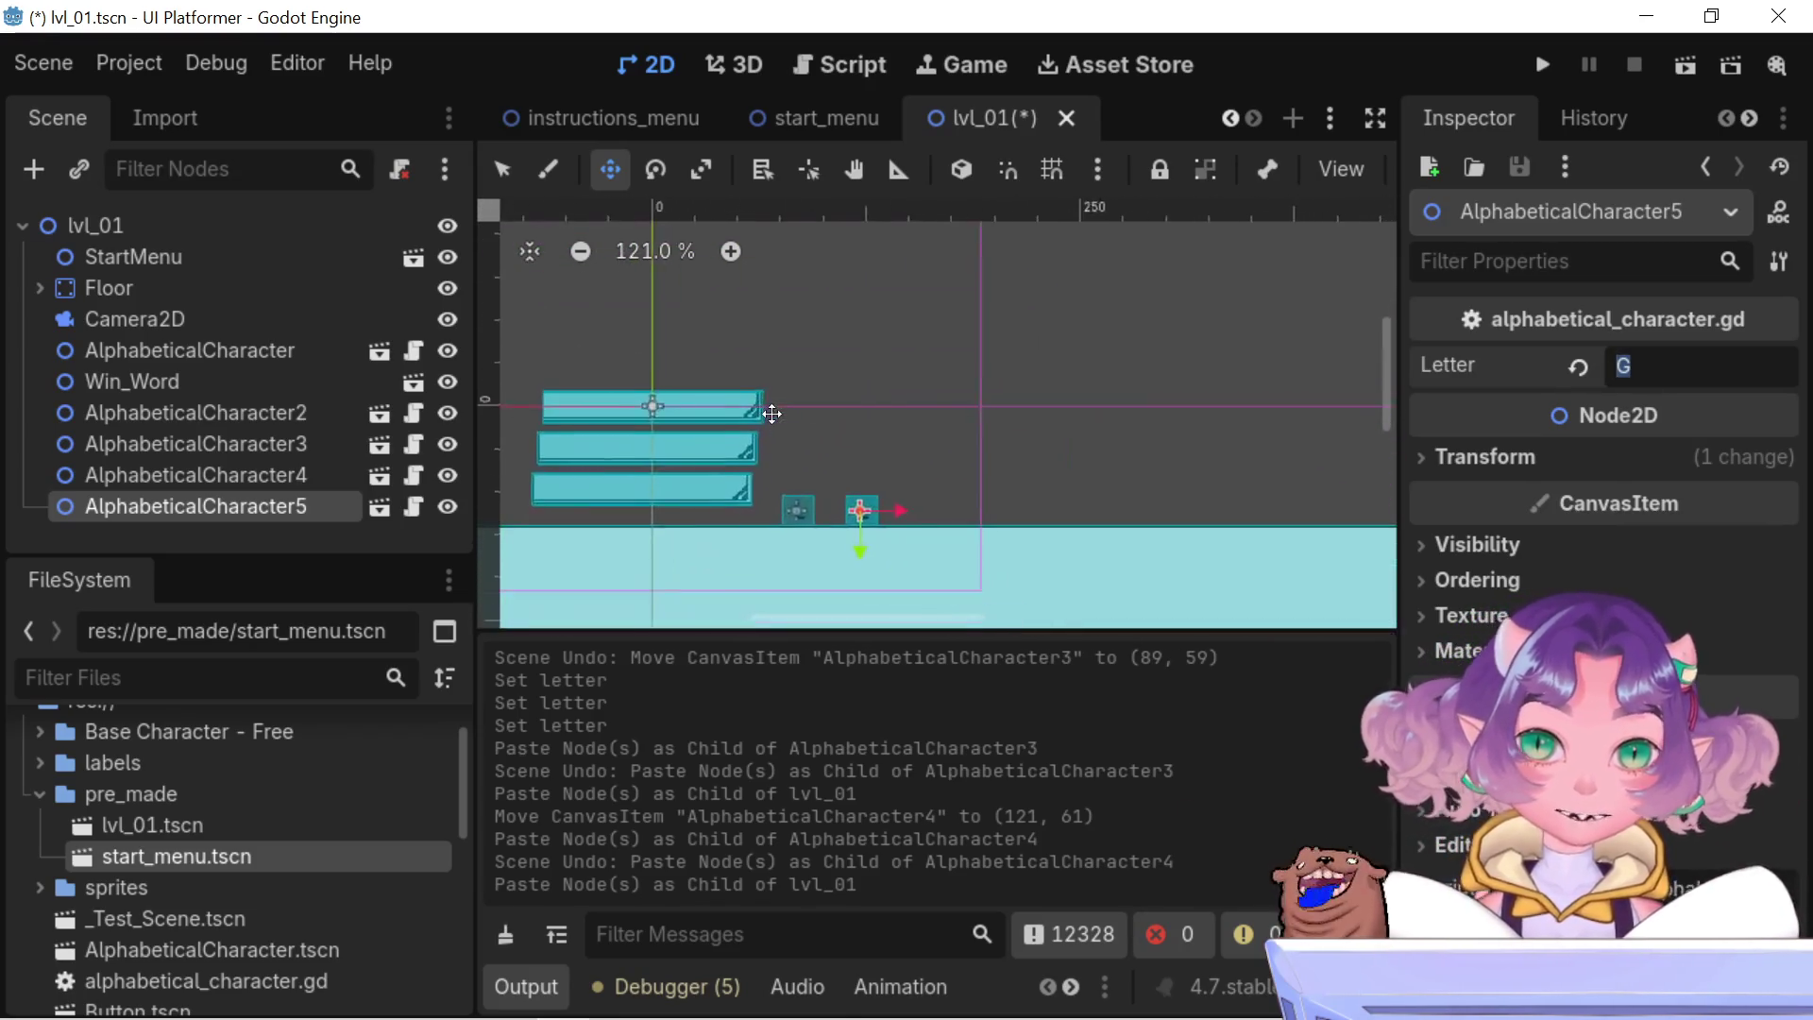
scroll(970, 452, "up", 5)
type("i")
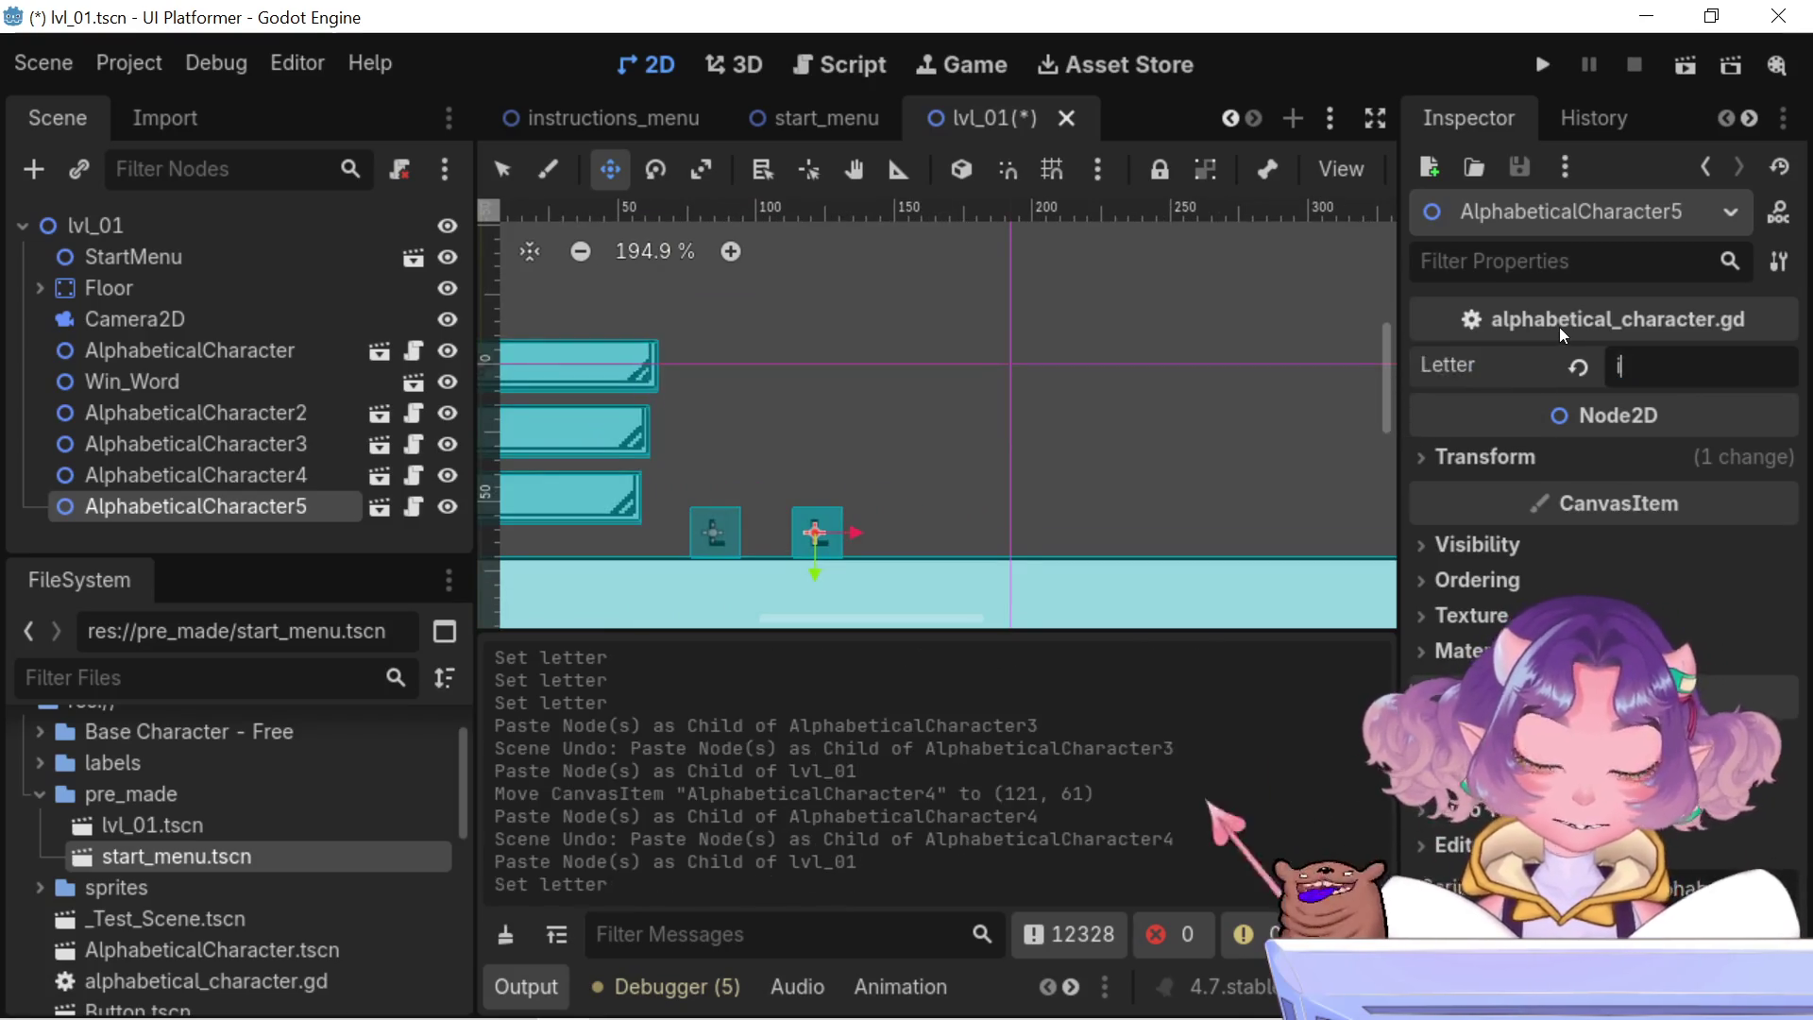
key("BackSpace")
type("I")
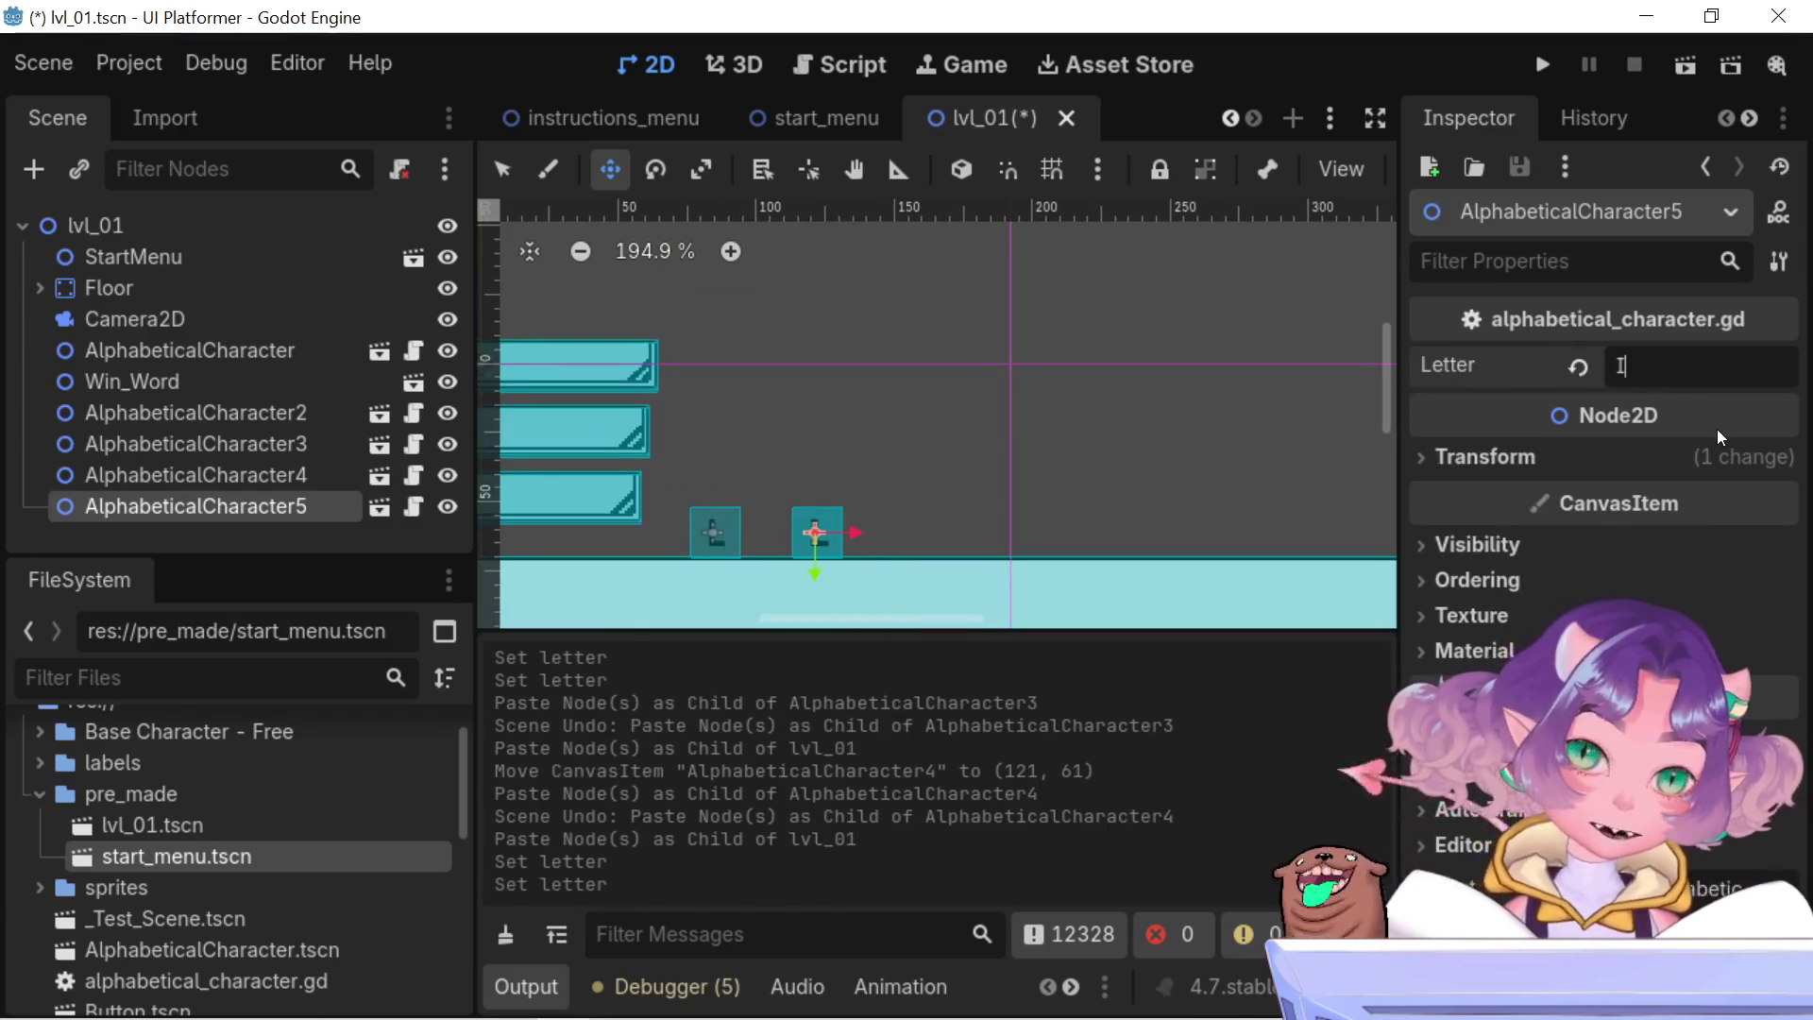
- Slide AlphabeticalCharacter5 to (157, 61) and paste a sixth letter block under lvl_01
left_click_drag(888, 532, 950, 505)
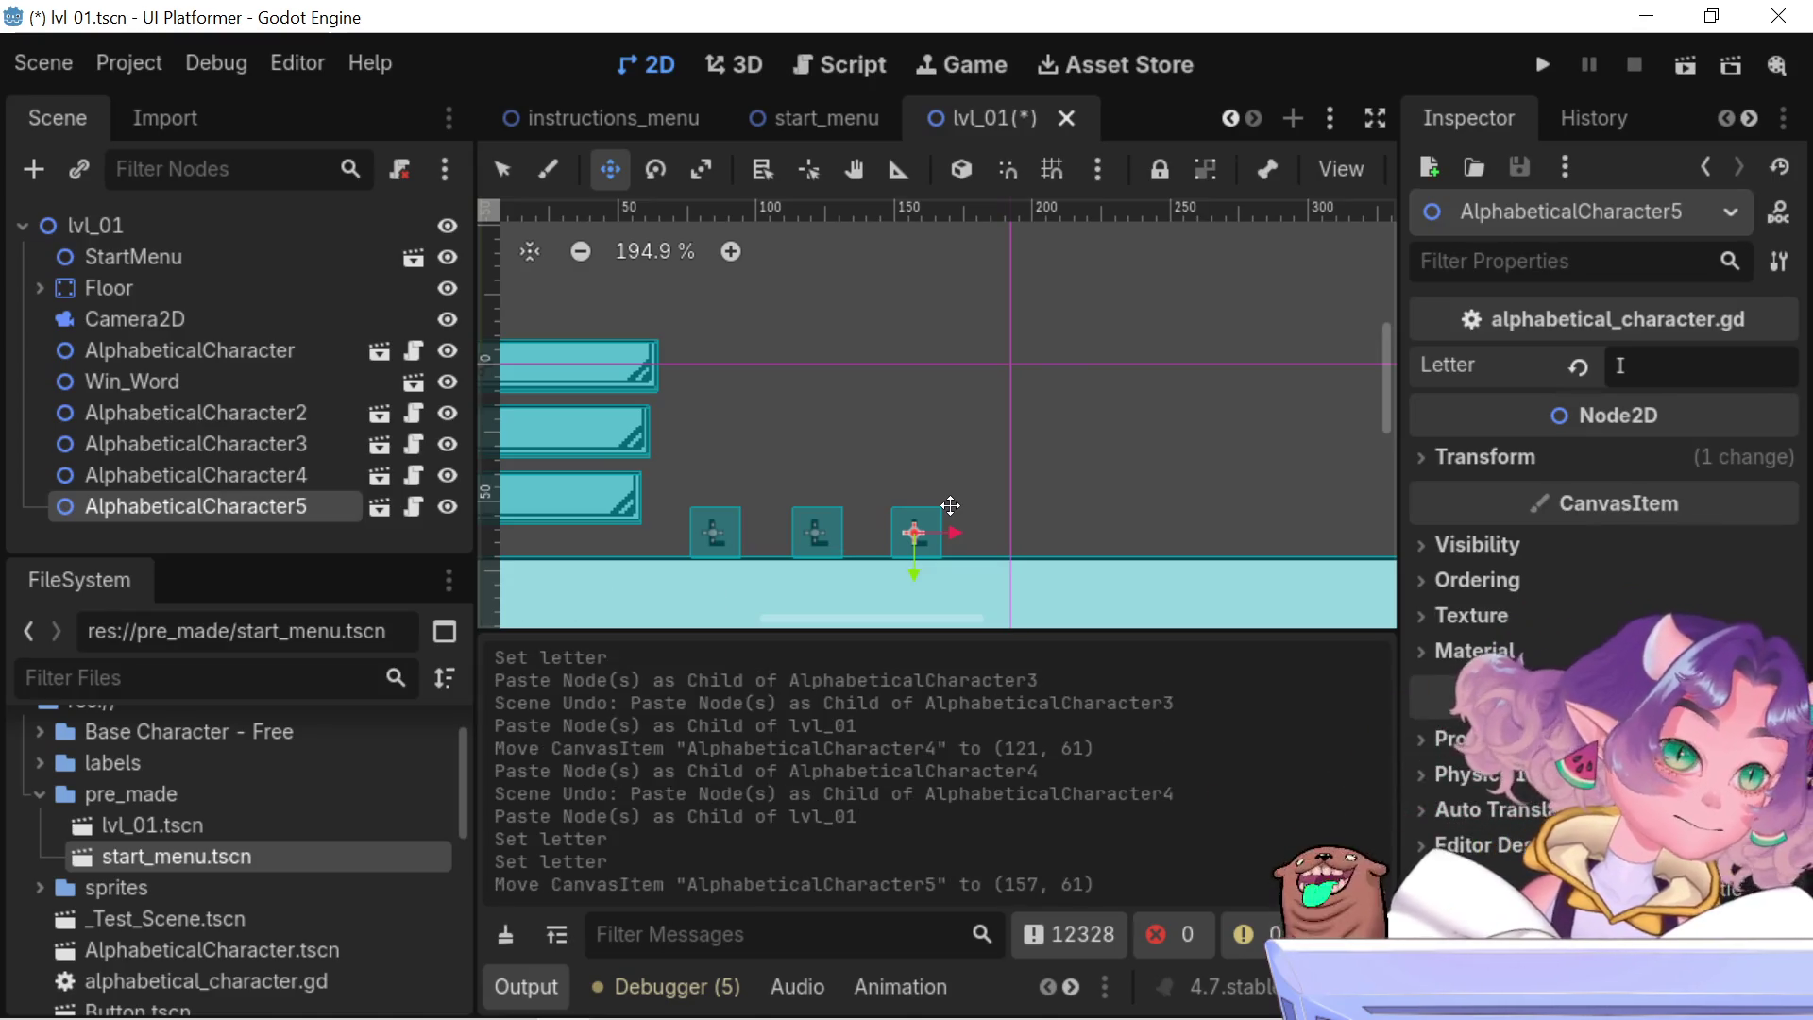
scroll(692, 465, "down", 3)
mouse_move(692, 466)
left_mouse_down()
mouse_move(1137, 461)
mouse_move(1180, 393)
mouse_move(512, 432)
left_mouse_up()
left_click_drag(818, 421, 923, 463)
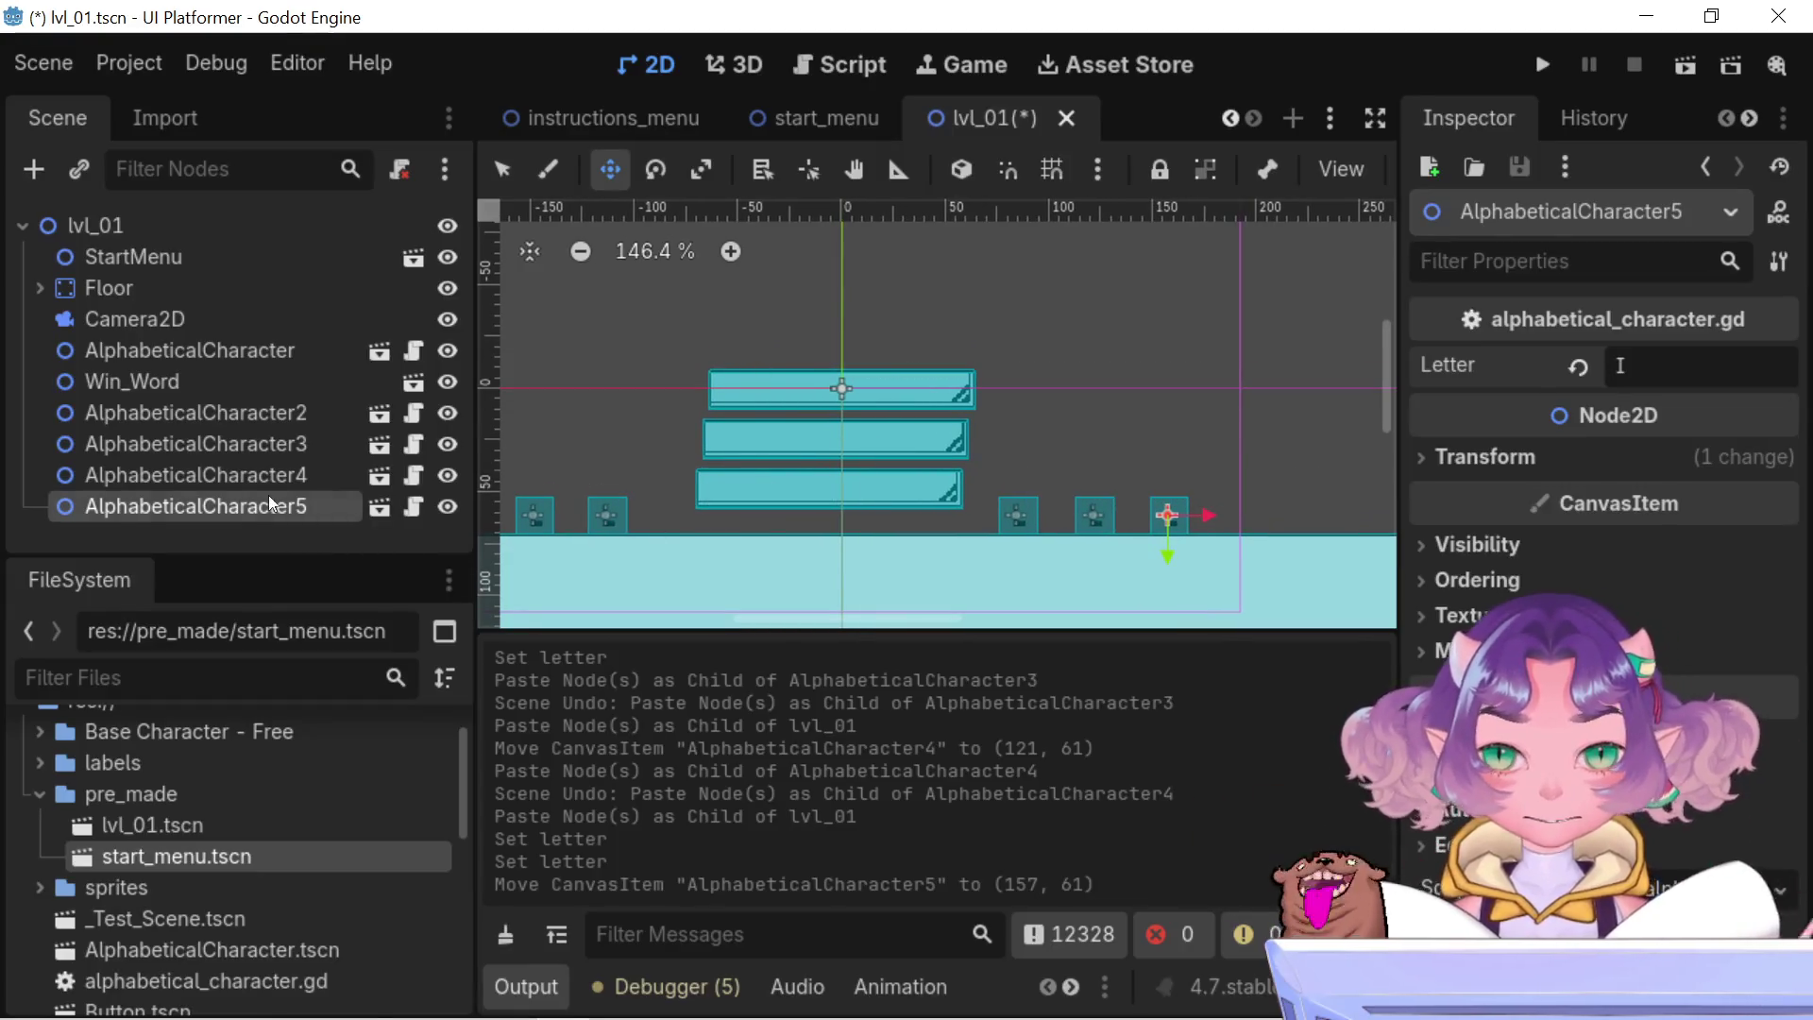
left_click(81, 217)
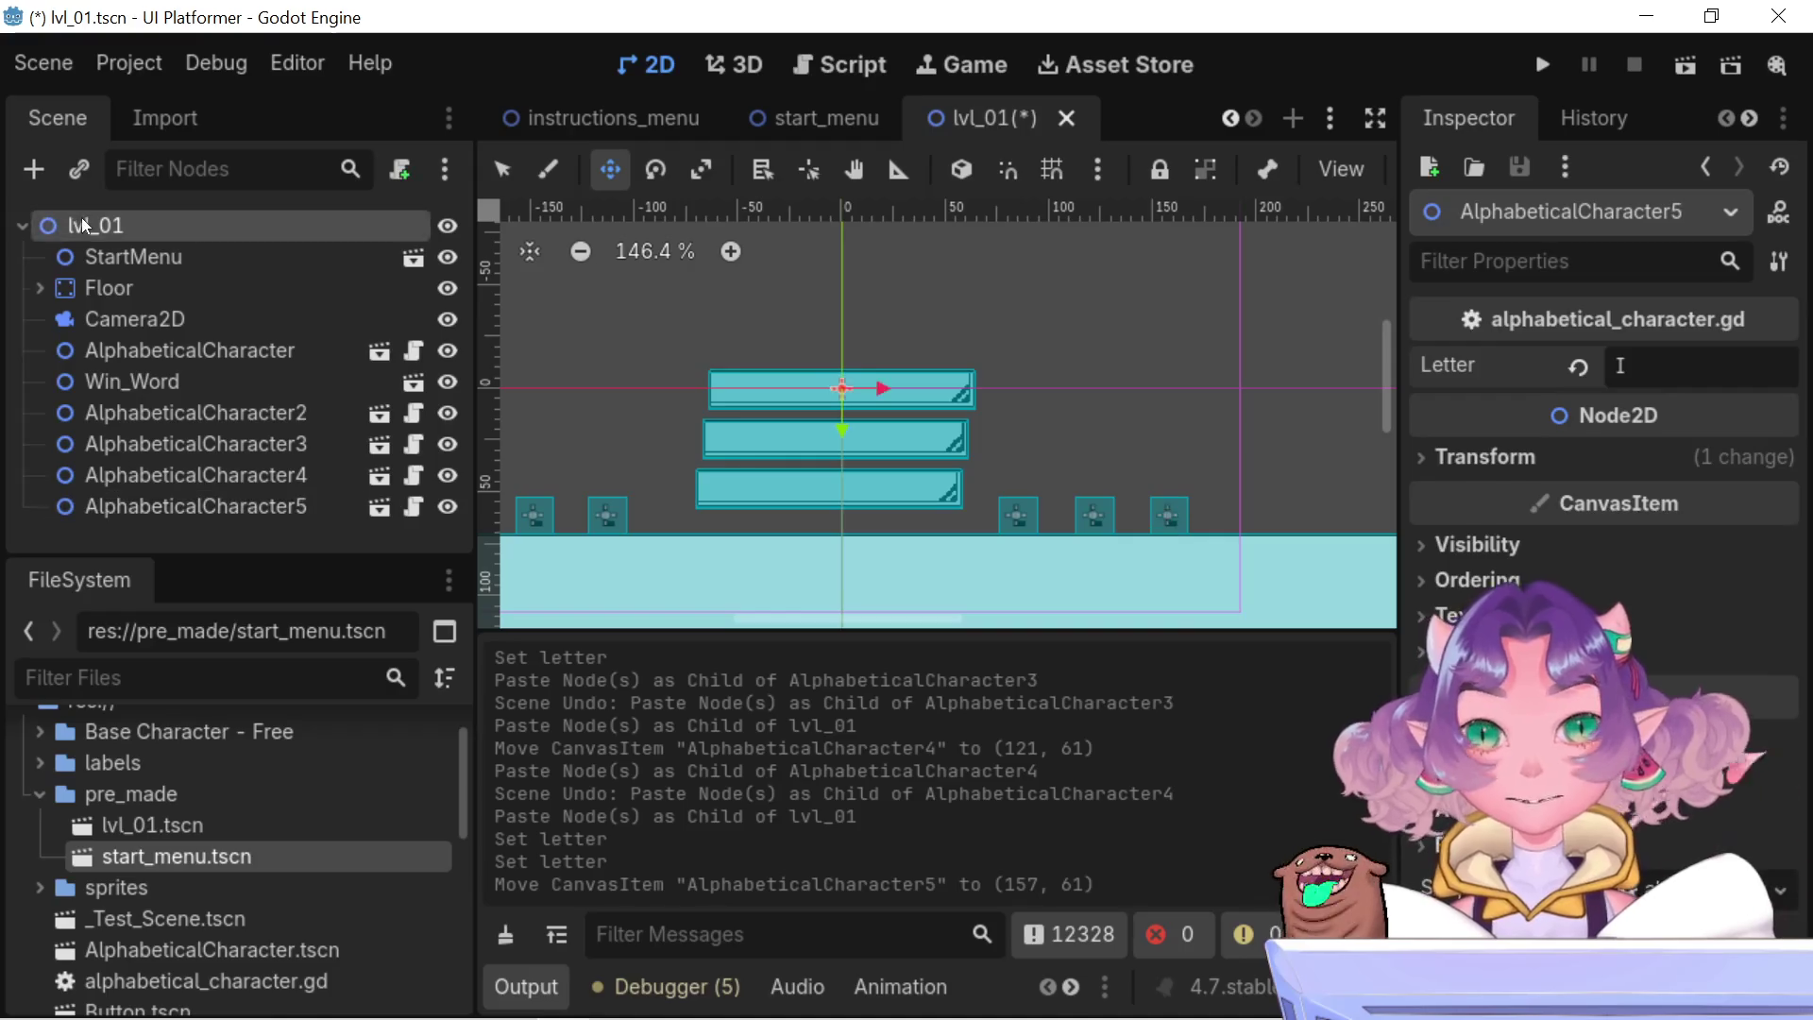
key("ctrl+v")
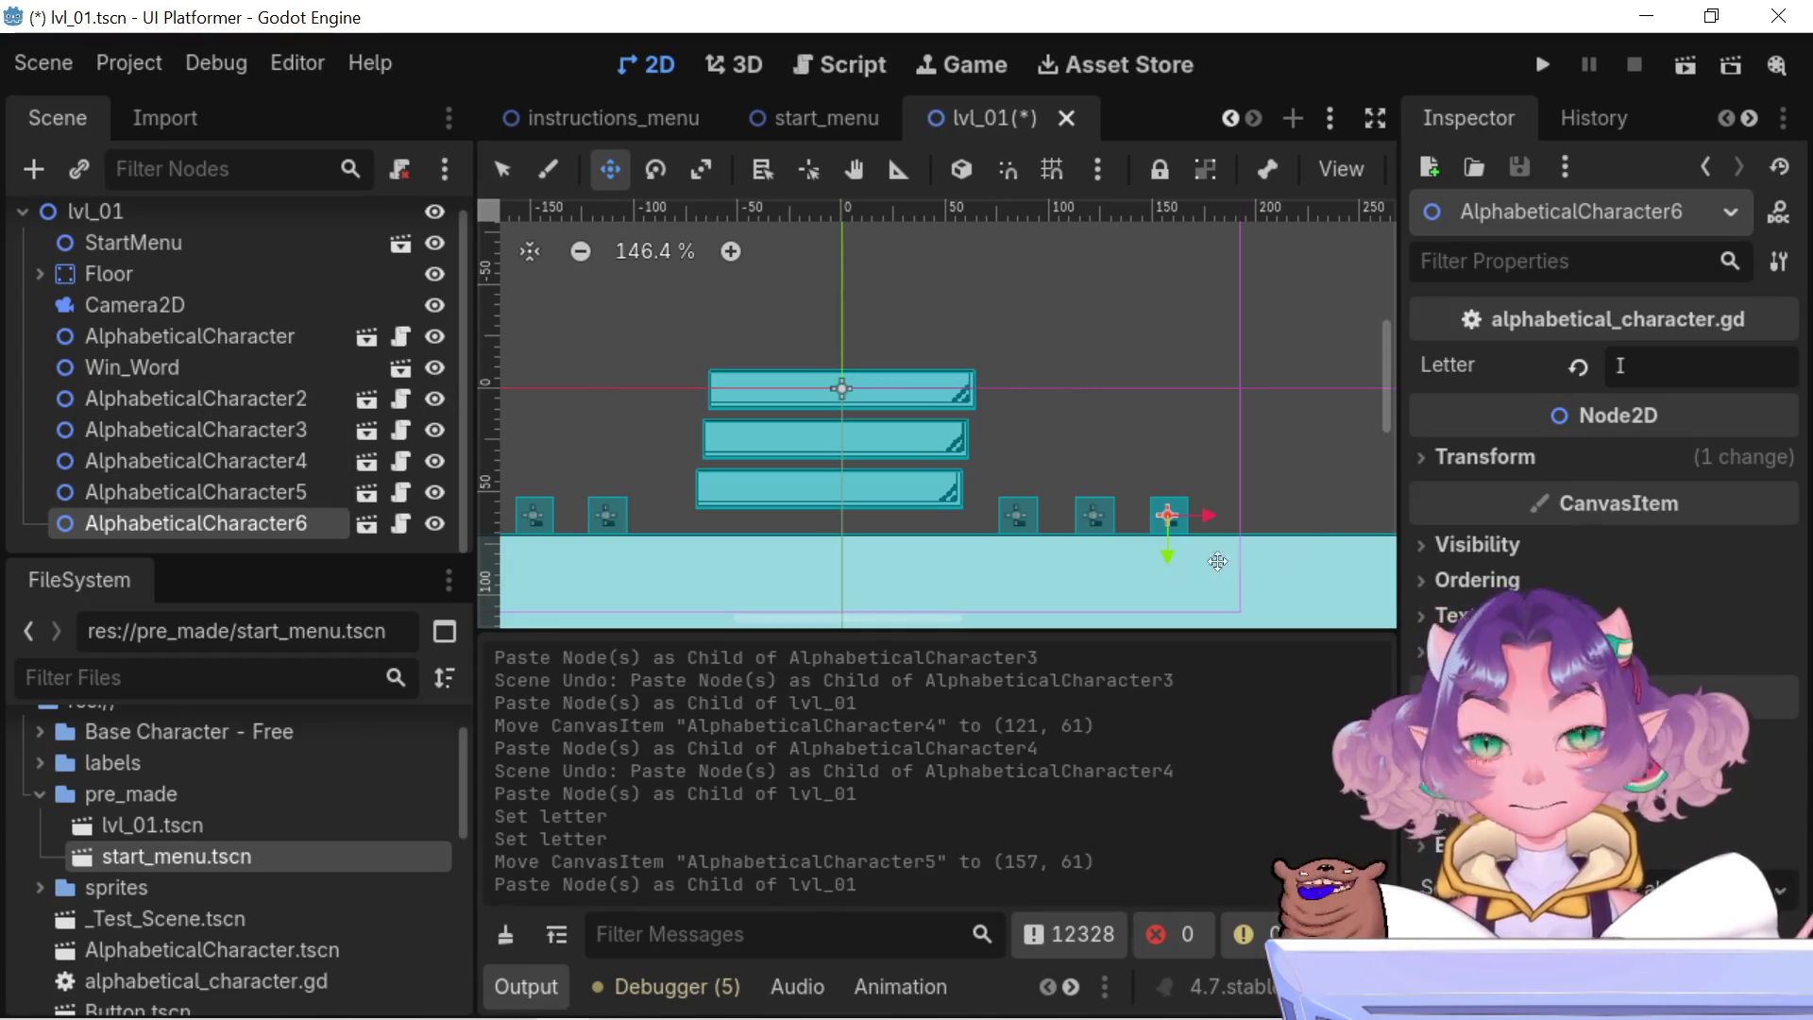
- Move AlphabeticalCharacter6 up onto the top platform, fine-tuning it to about (45, -18)
mouse_move(1169, 552)
left_mouse_down()
mouse_move(1146, 364)
mouse_move(883, 344)
mouse_move(947, 350)
mouse_move(954, 385)
left_mouse_up()
scroll(954, 387, "up", 1)
scroll(953, 387, "up", 17)
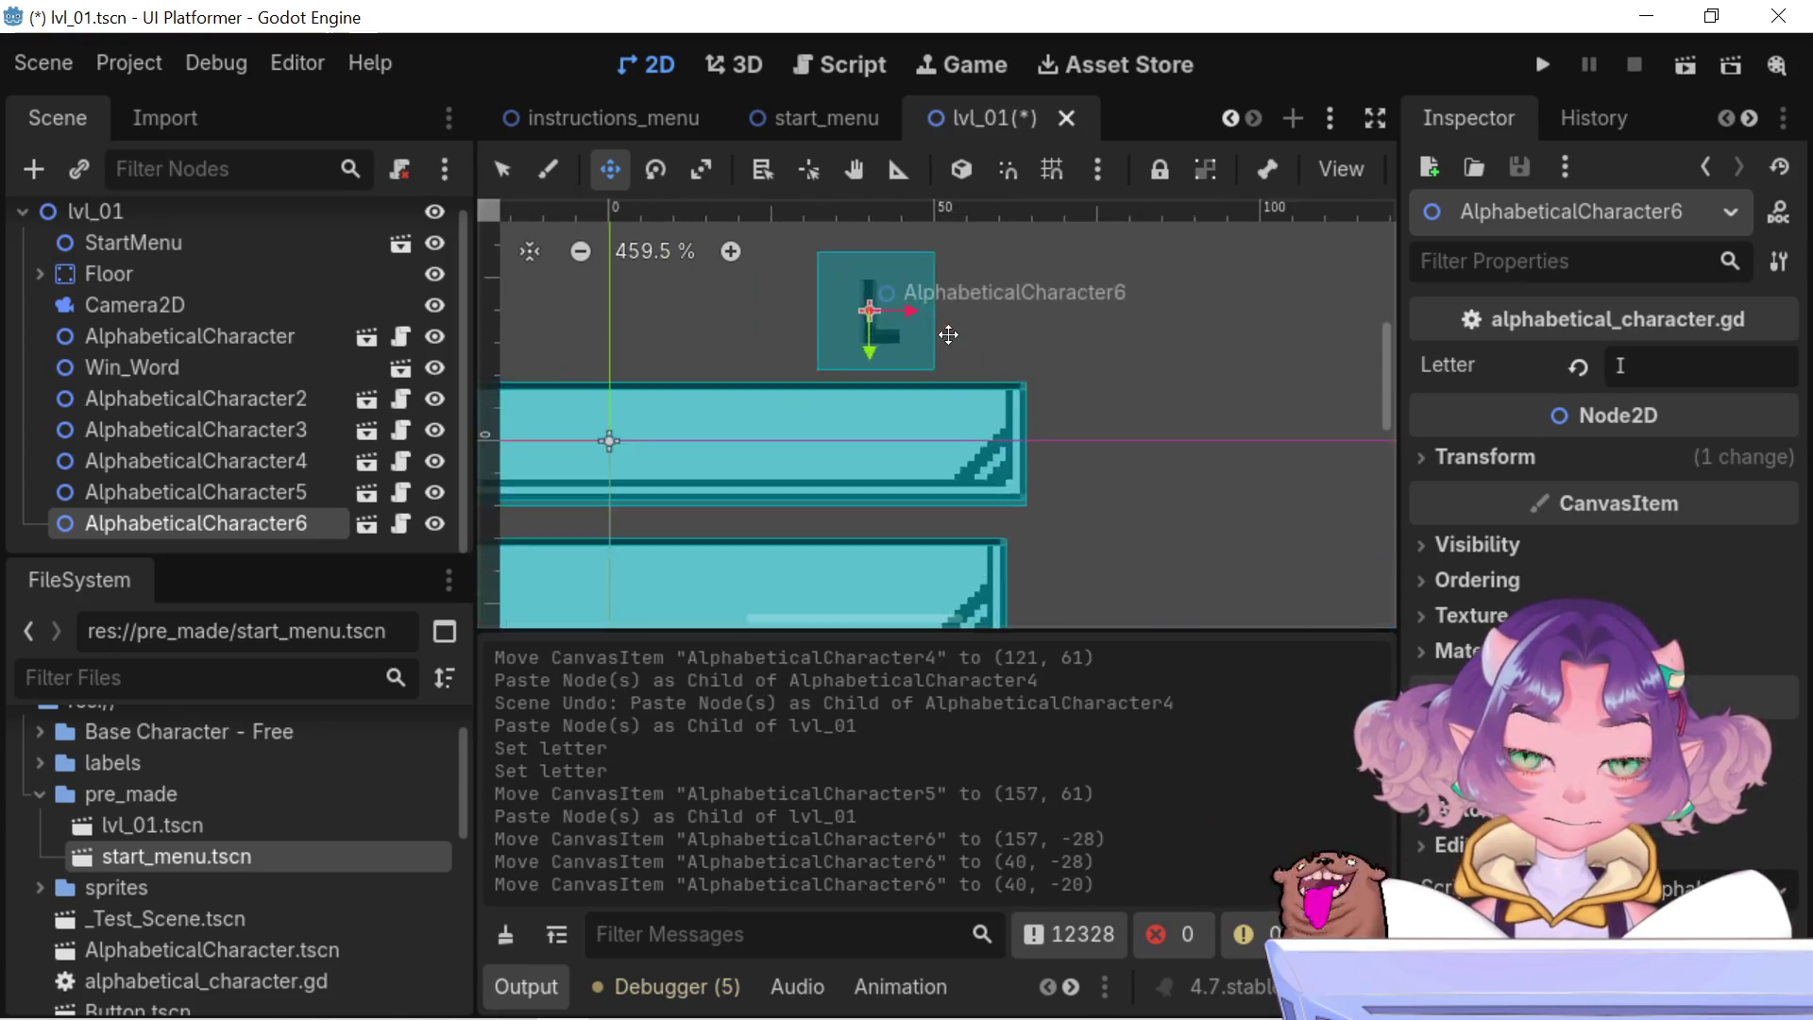
mouse_move(819, 342)
left_mouse_down()
mouse_move(829, 362)
mouse_move(883, 313)
mouse_move(947, 297)
left_mouse_up()
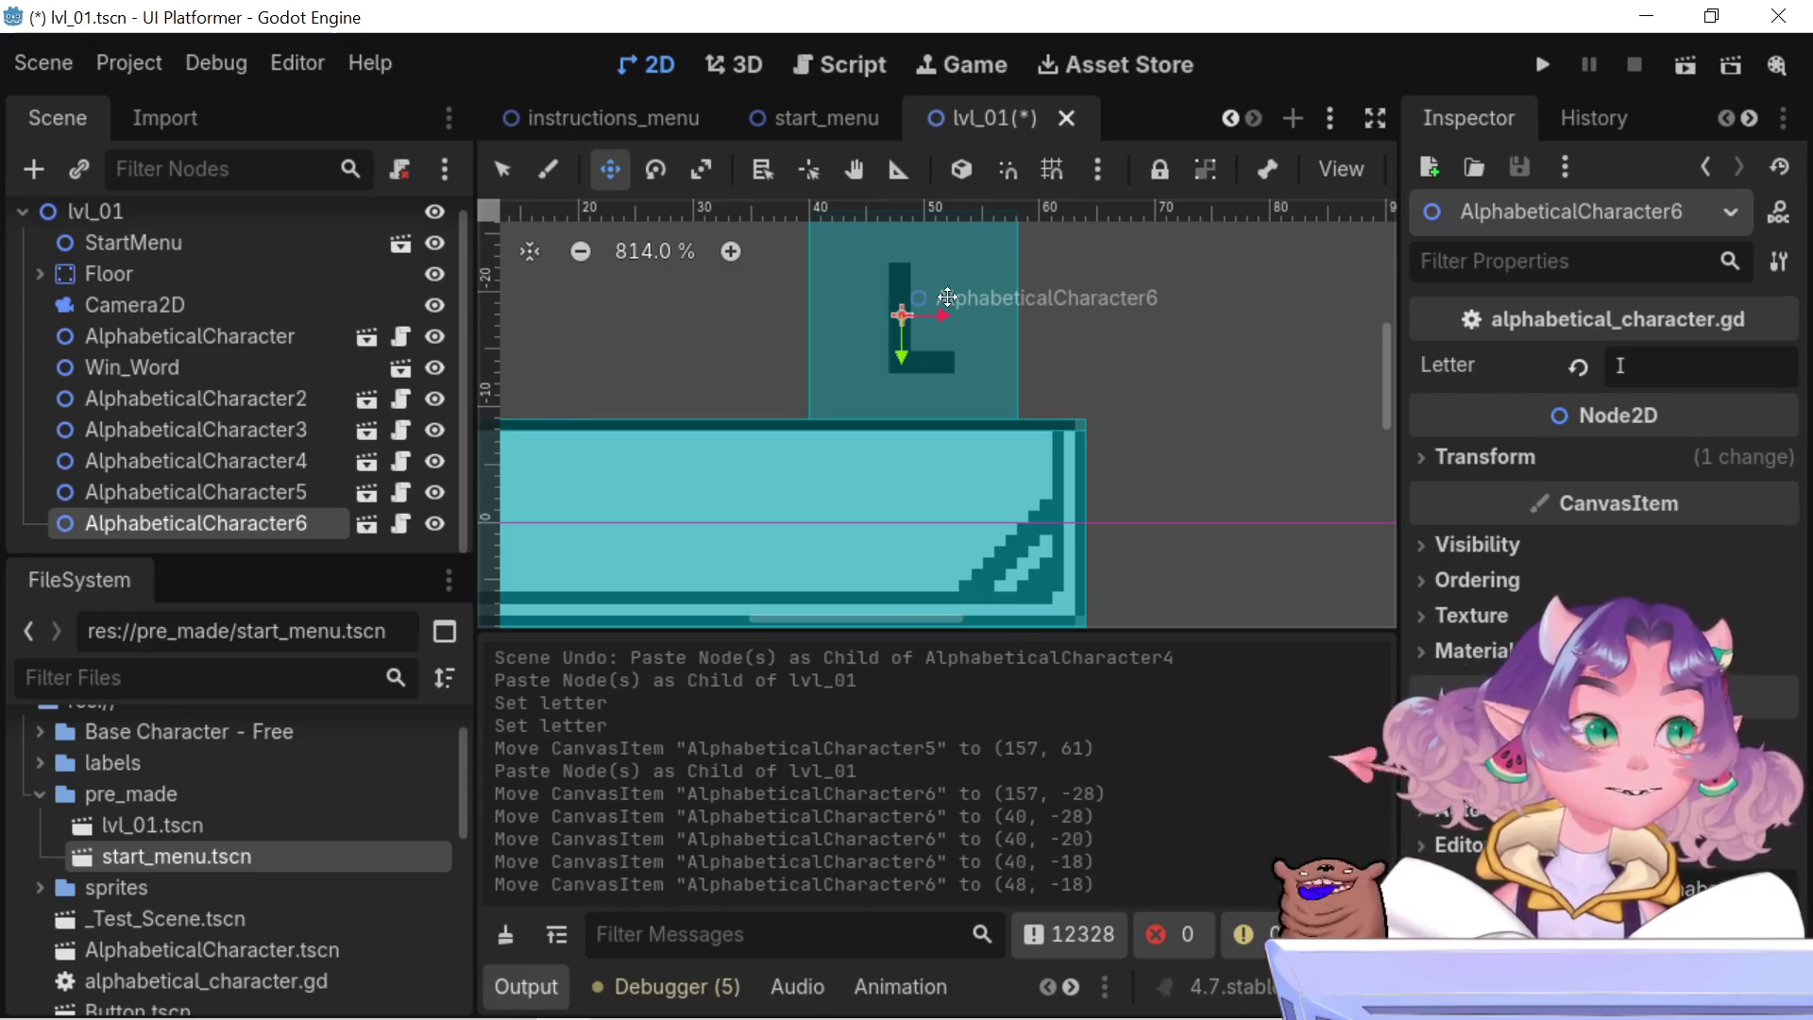
scroll(935, 330, "down", 5)
left_click_drag(932, 357, 921, 351)
scroll(923, 352, "up", 2)
scroll(926, 352, "up", 2)
scroll(927, 352, "down", 4)
scroll(903, 342, "up", 1)
left_click_drag(903, 342, 916, 342)
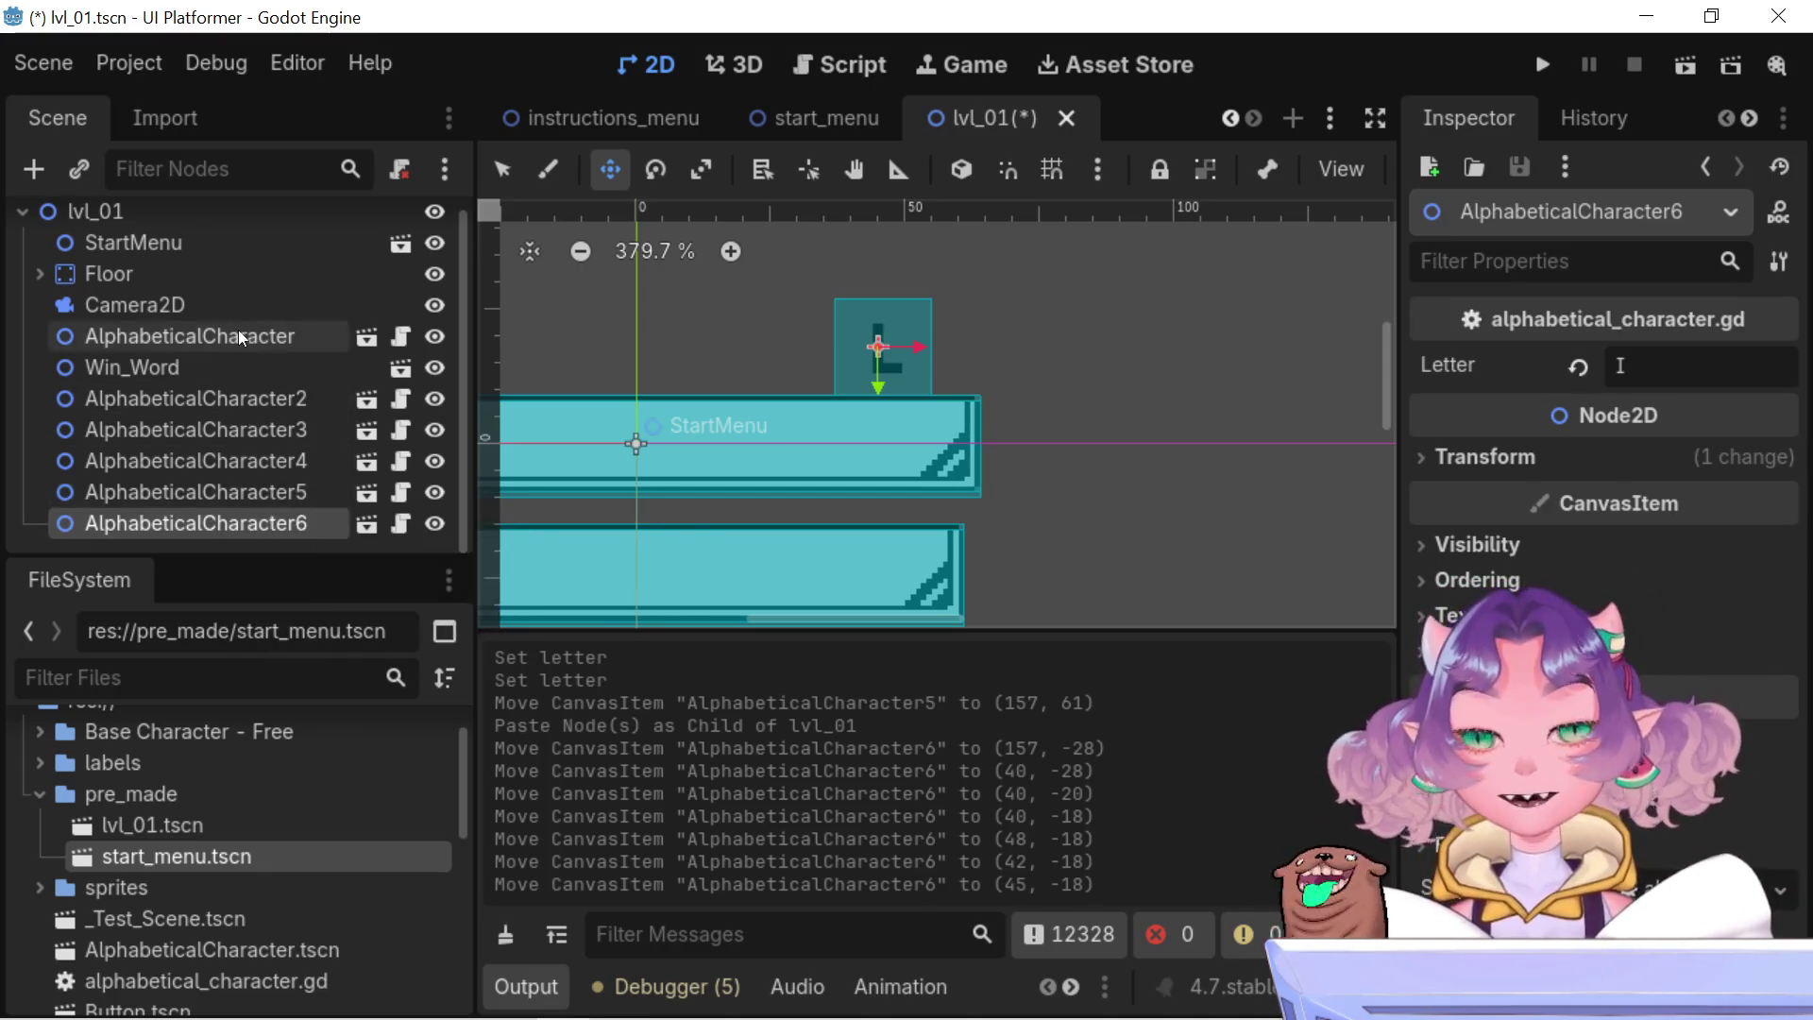
- Paste AlphabeticalCharacter7 under lvl_01 and place it at (16, -18) on the top platform
left_click(251, 223)
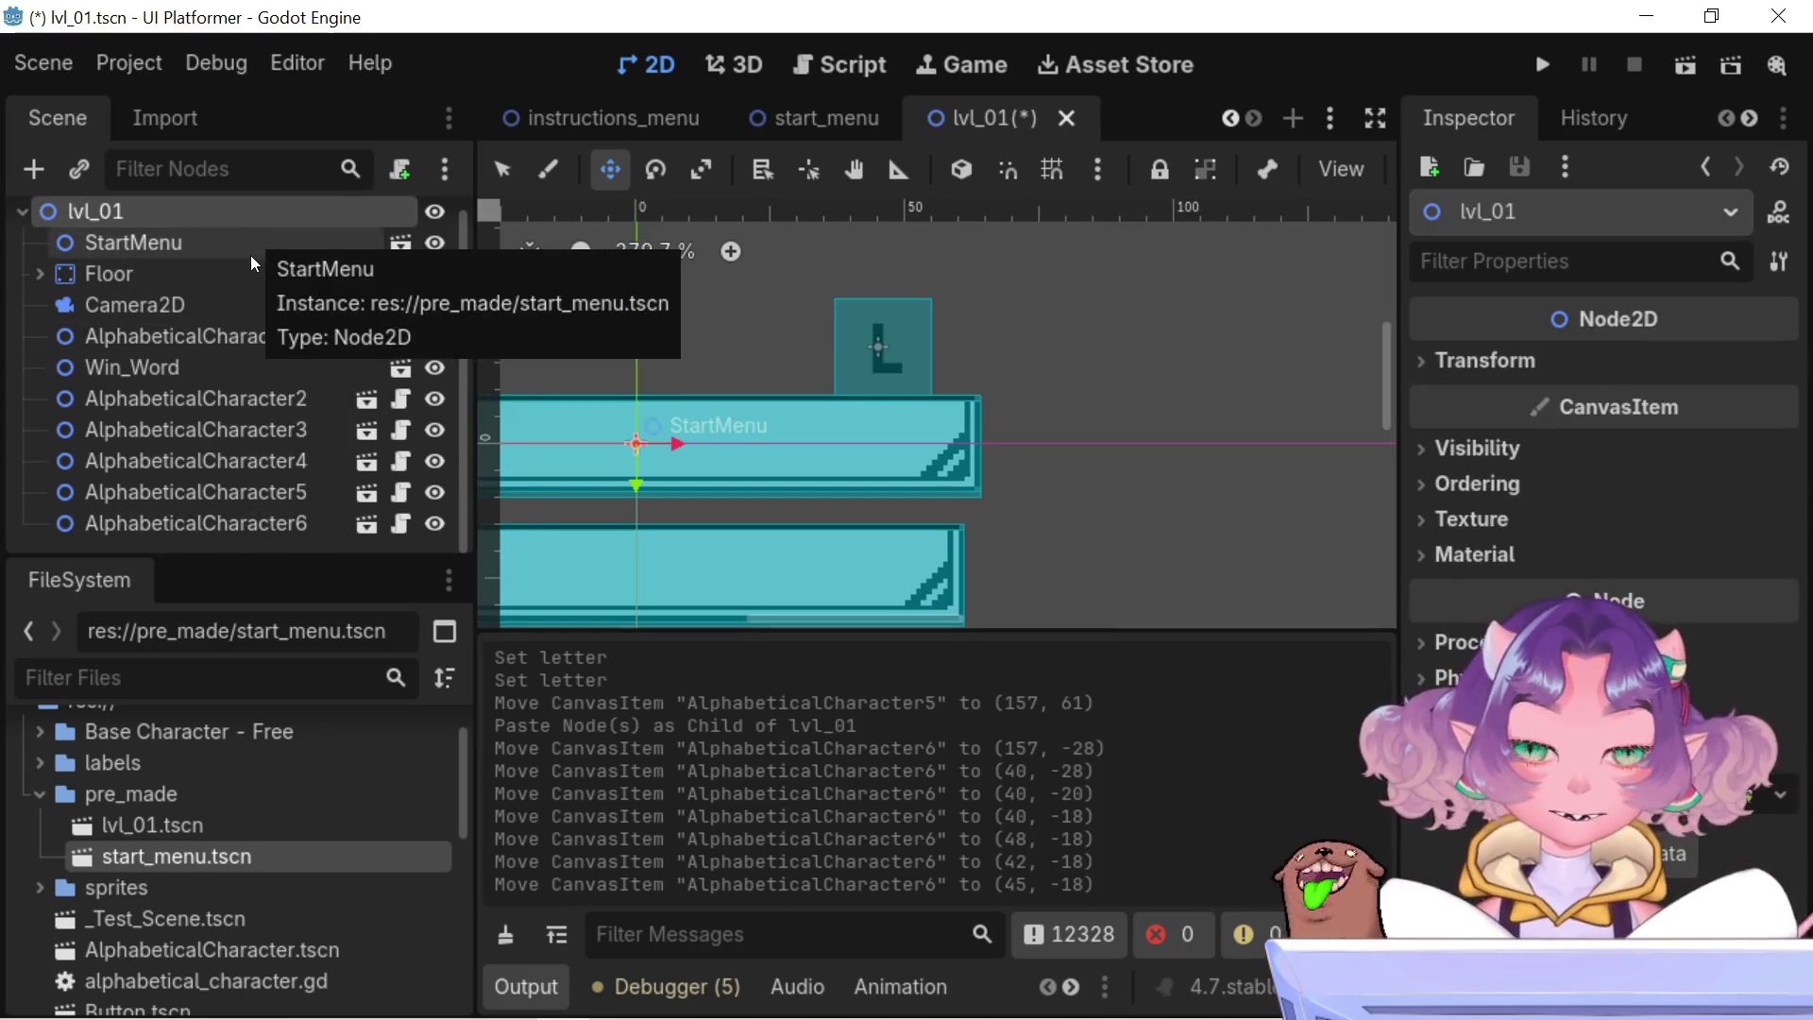
key("ctrl+v")
left_click_drag(912, 341, 754, 342)
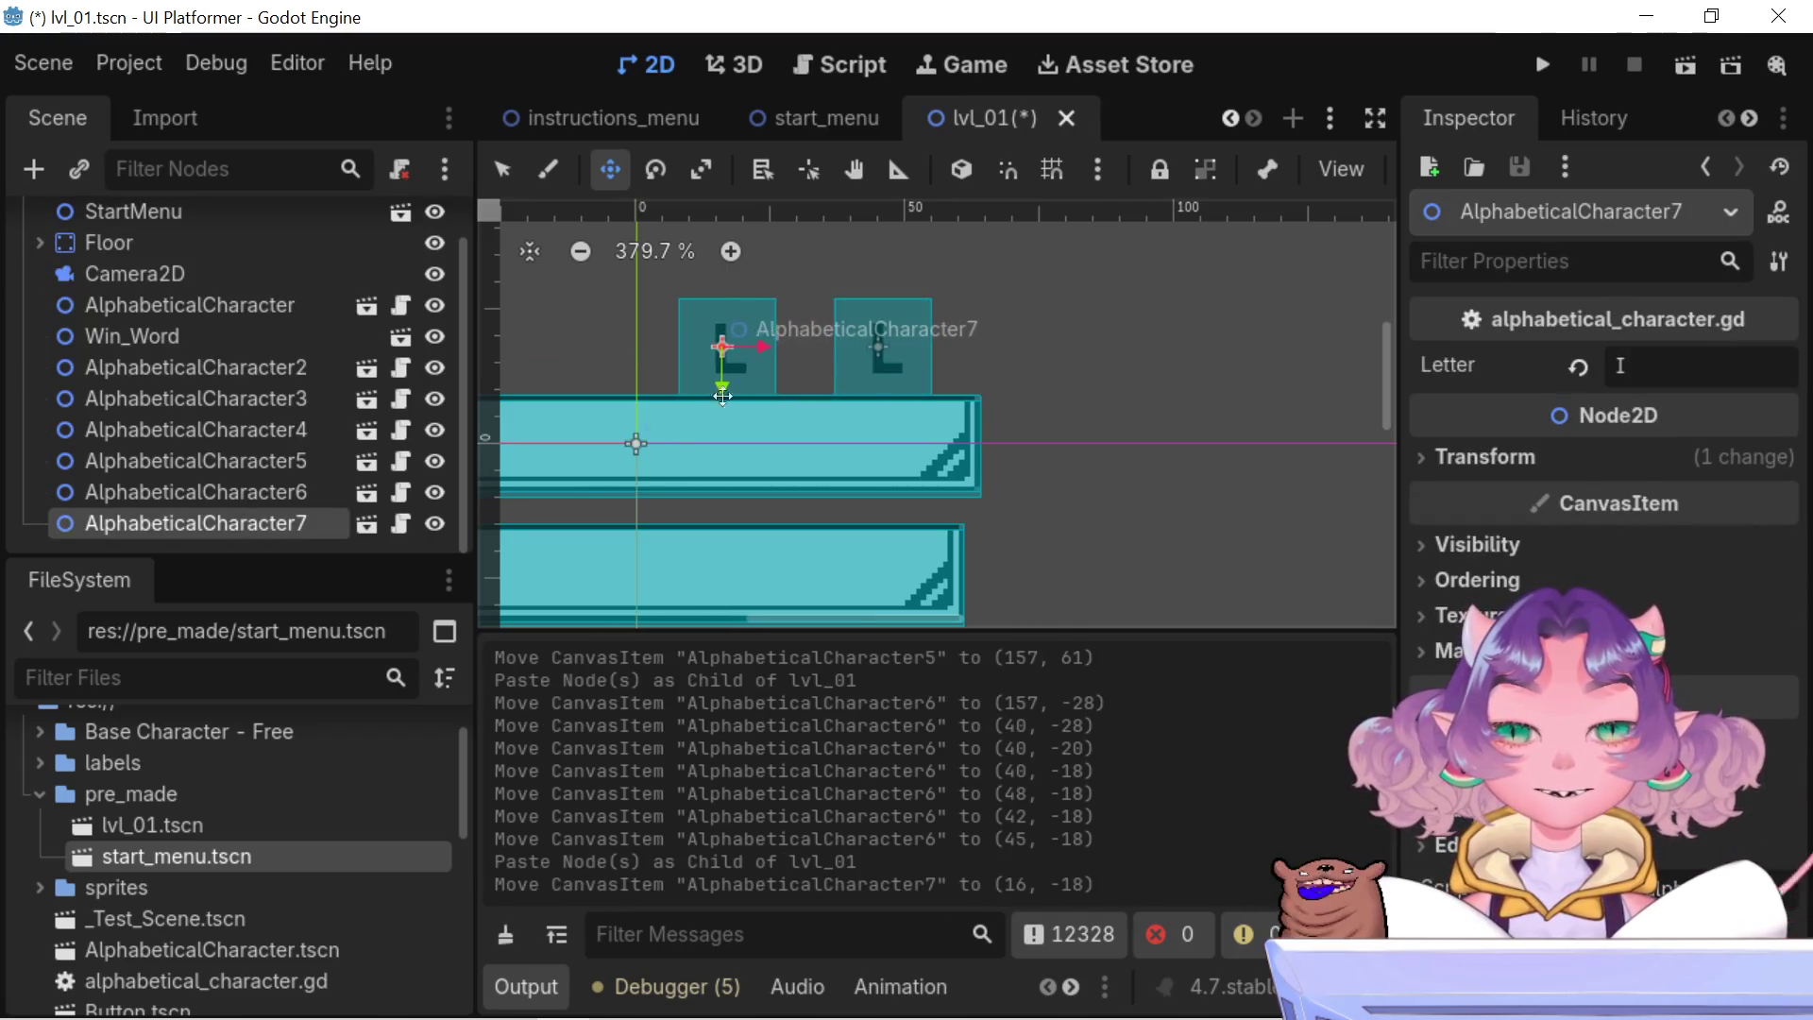
left_click(227, 472)
- Undo a stray move of AlphabeticalCharacter6, then zoom out to frame the level
left_click(242, 503)
left_click_drag(883, 349, 807, 349)
key("ctrl+z")
scroll(896, 350, "down", 6)
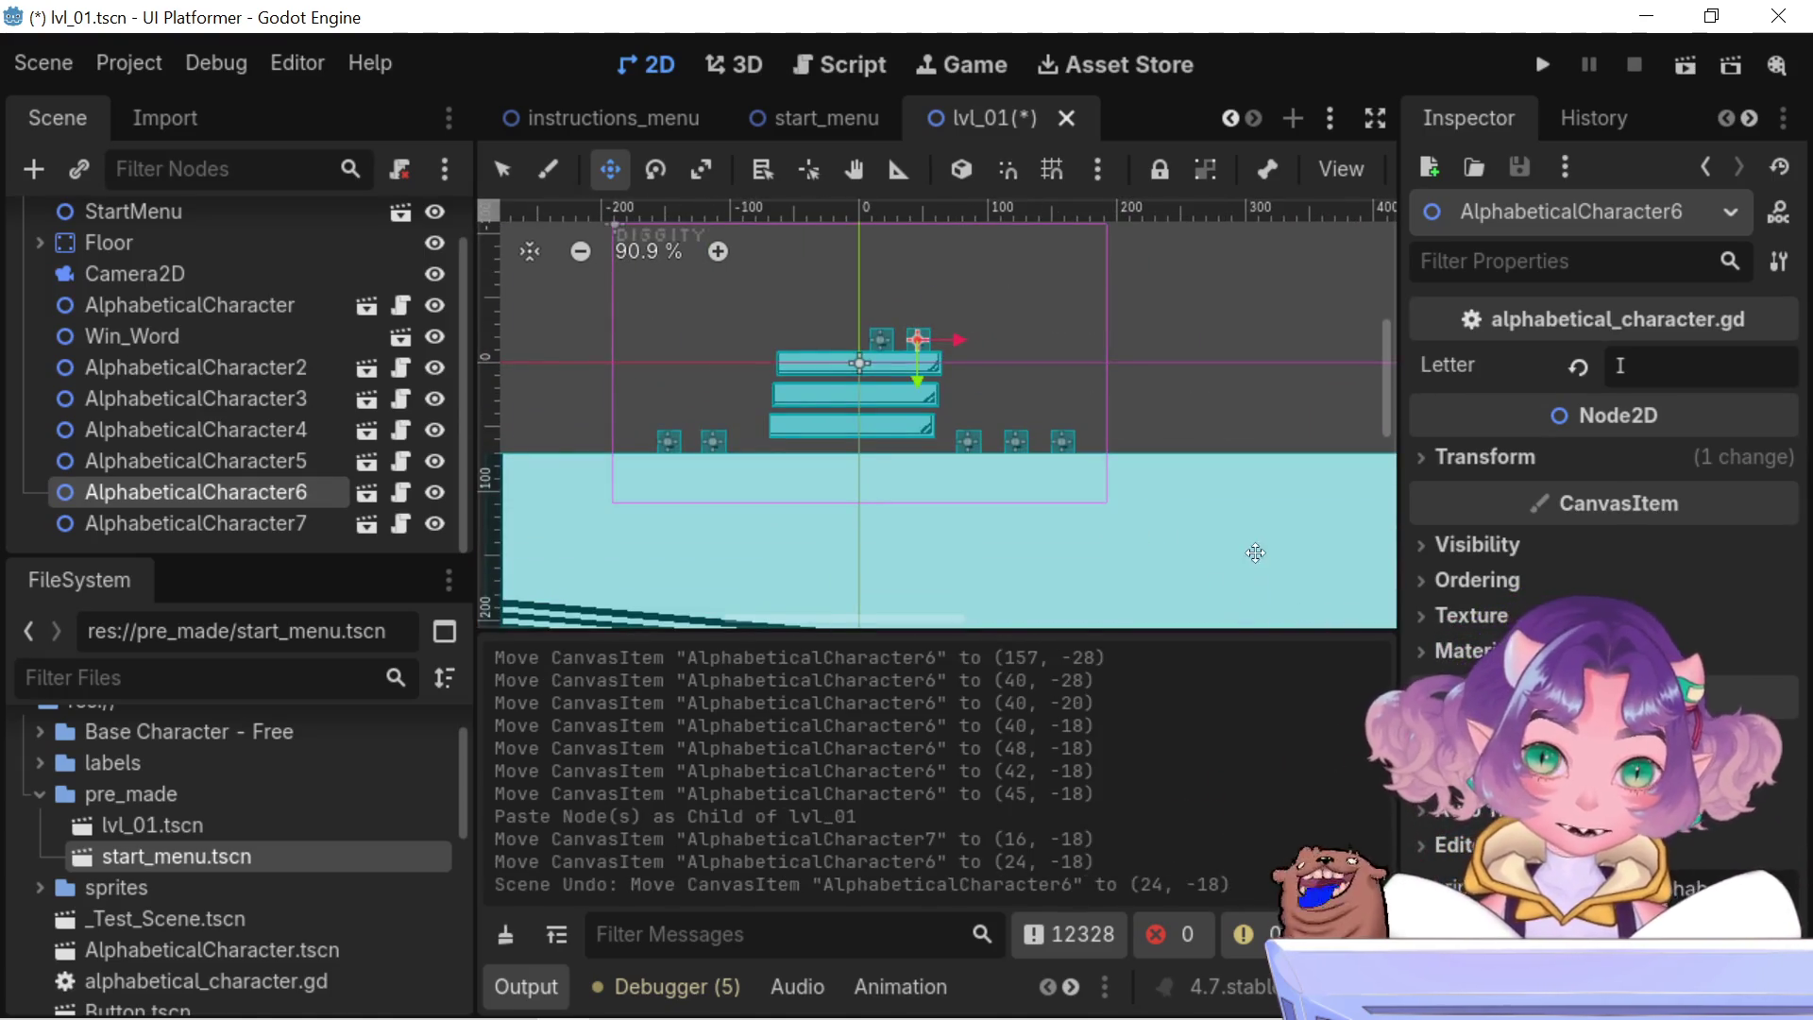
mouse_move(1158, 346)
left_mouse_down()
mouse_move(1169, 461)
mouse_move(1161, 393)
left_mouse_up()
scroll(1161, 395, "up", 1)
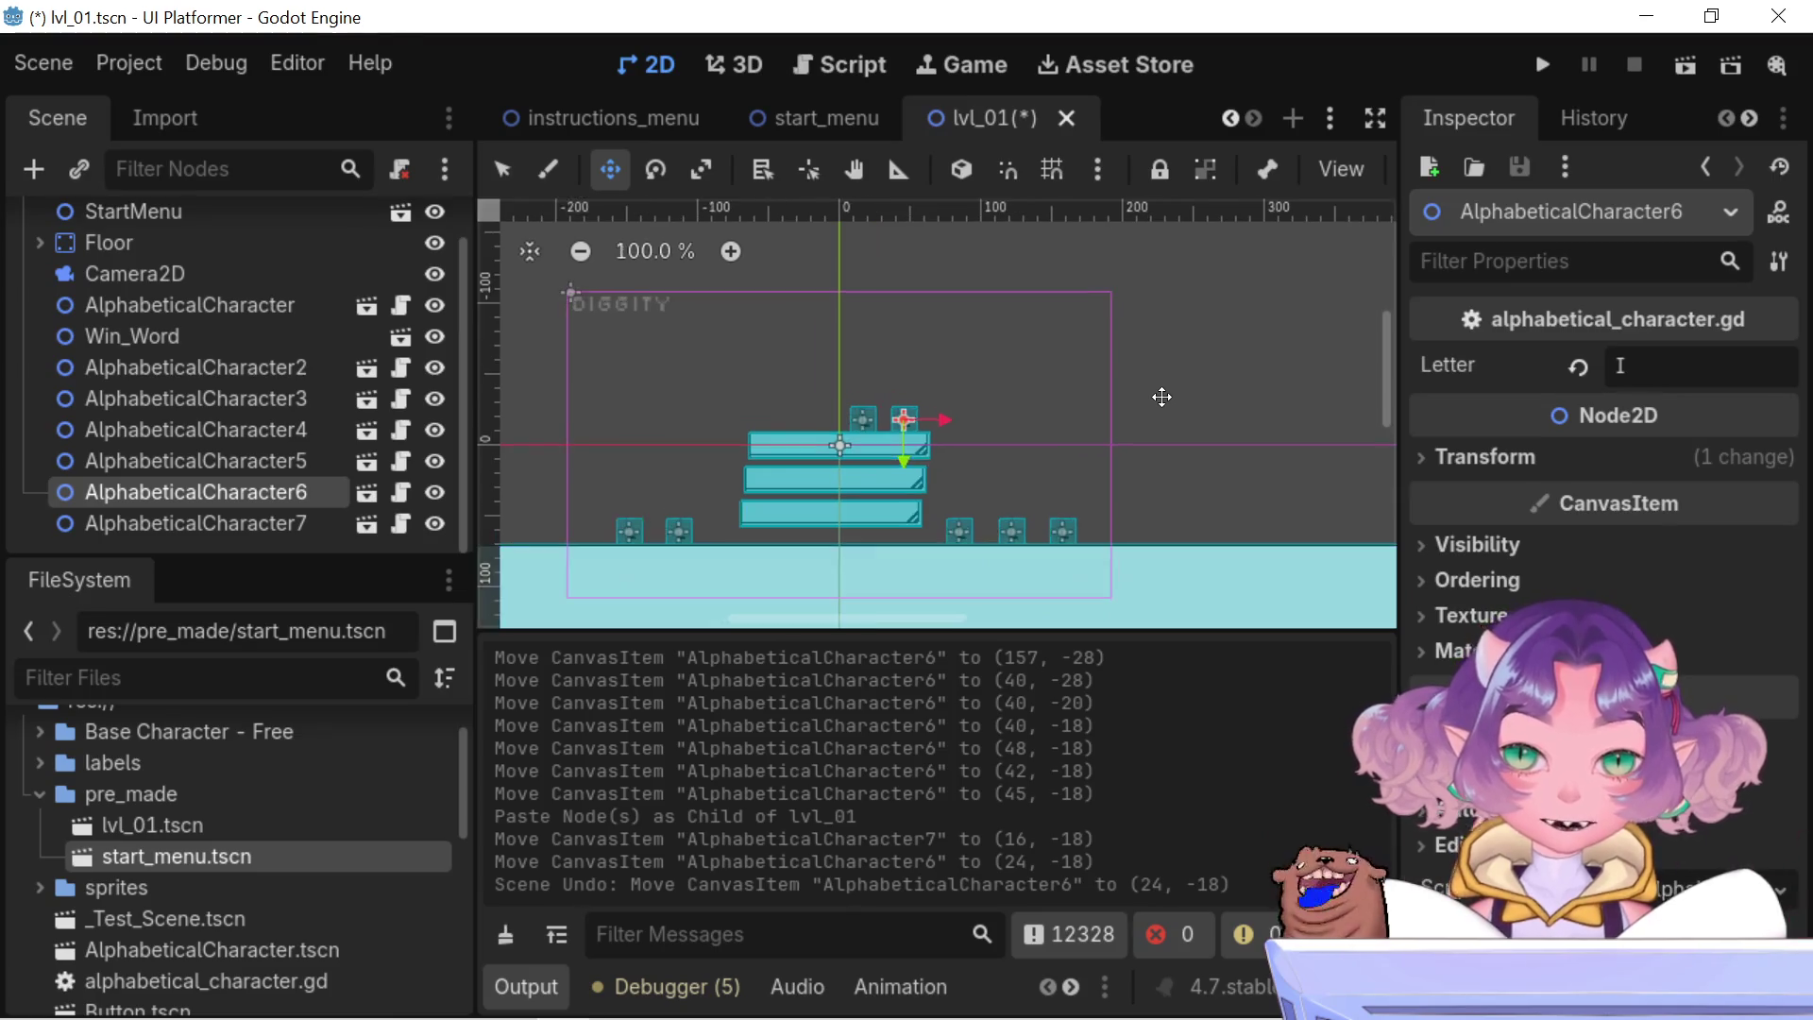
scroll(1161, 397, "up", 1)
scroll(1117, 449, "up", 1)
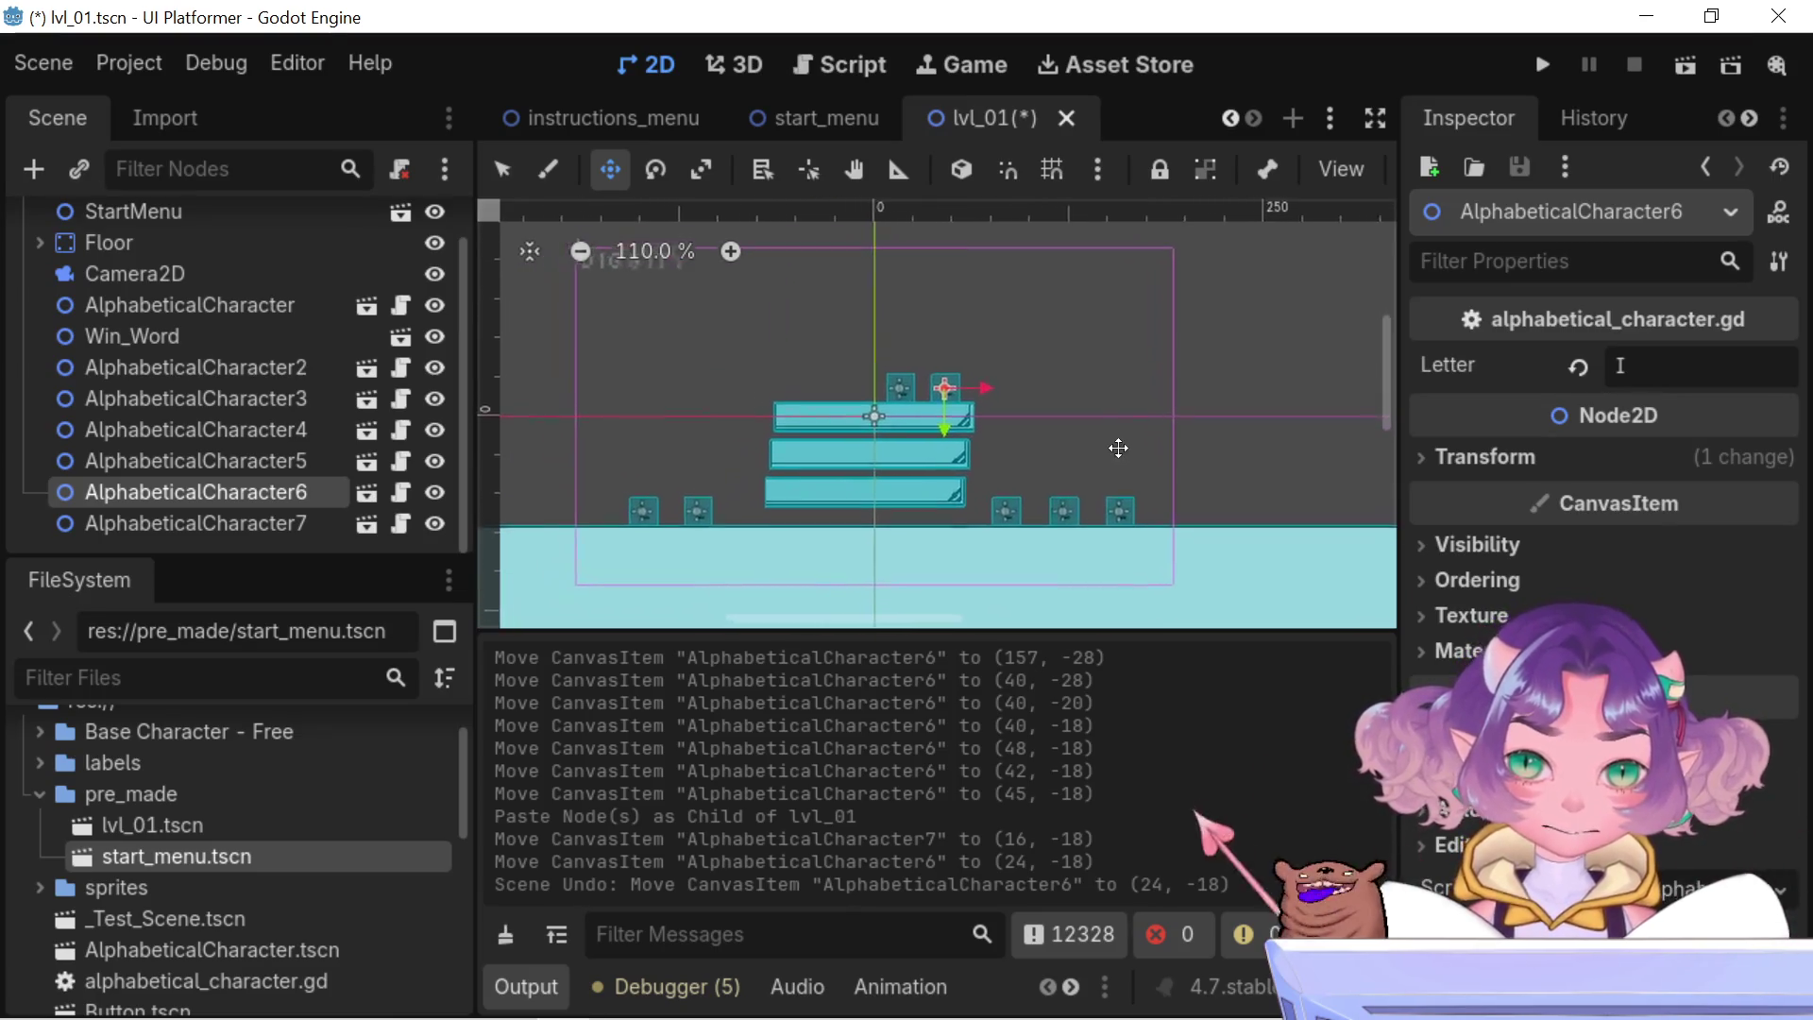
left_click_drag(1101, 462, 1120, 497)
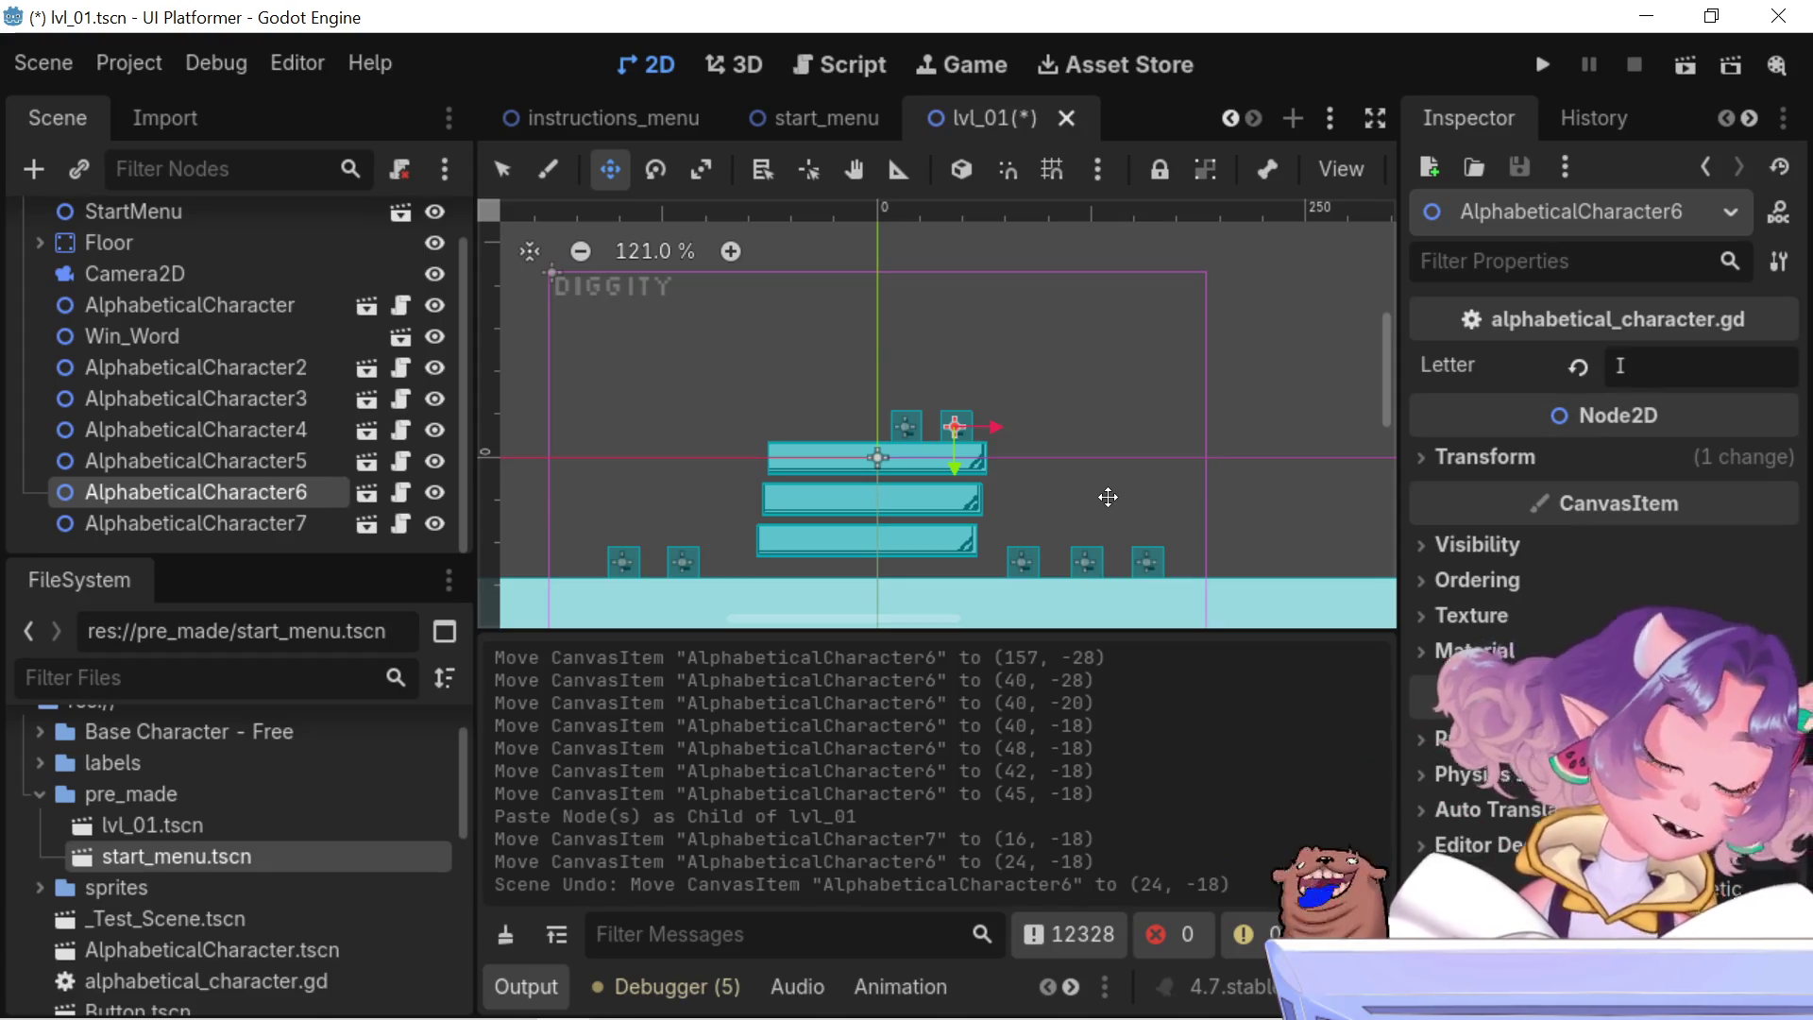
- Zoom the 2D viewport to view the letter blocks on the floor and top platform
scroll(1067, 502, "up", 3)
scroll(735, 498, "down", 1)
mouse_move(734, 497)
left_mouse_down()
mouse_move(906, 430)
mouse_move(1048, 402)
mouse_move(1021, 429)
left_mouse_up()
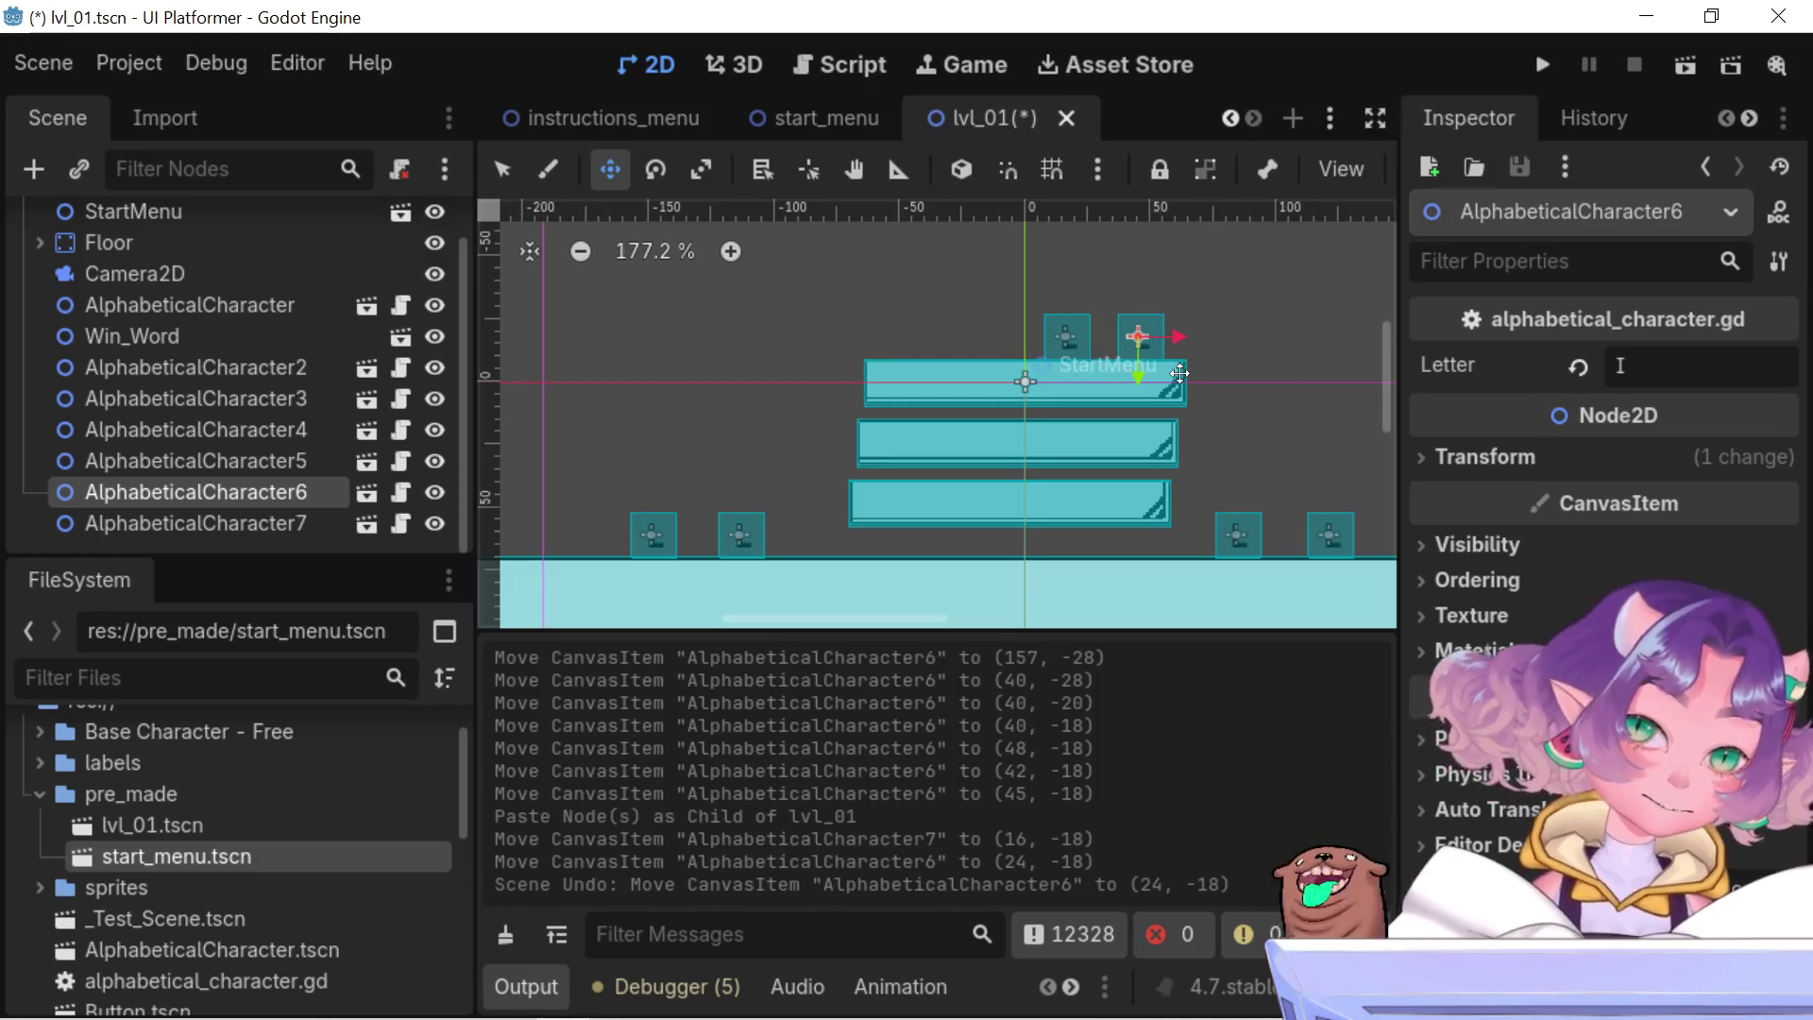
scroll(1219, 327, "right", 2)
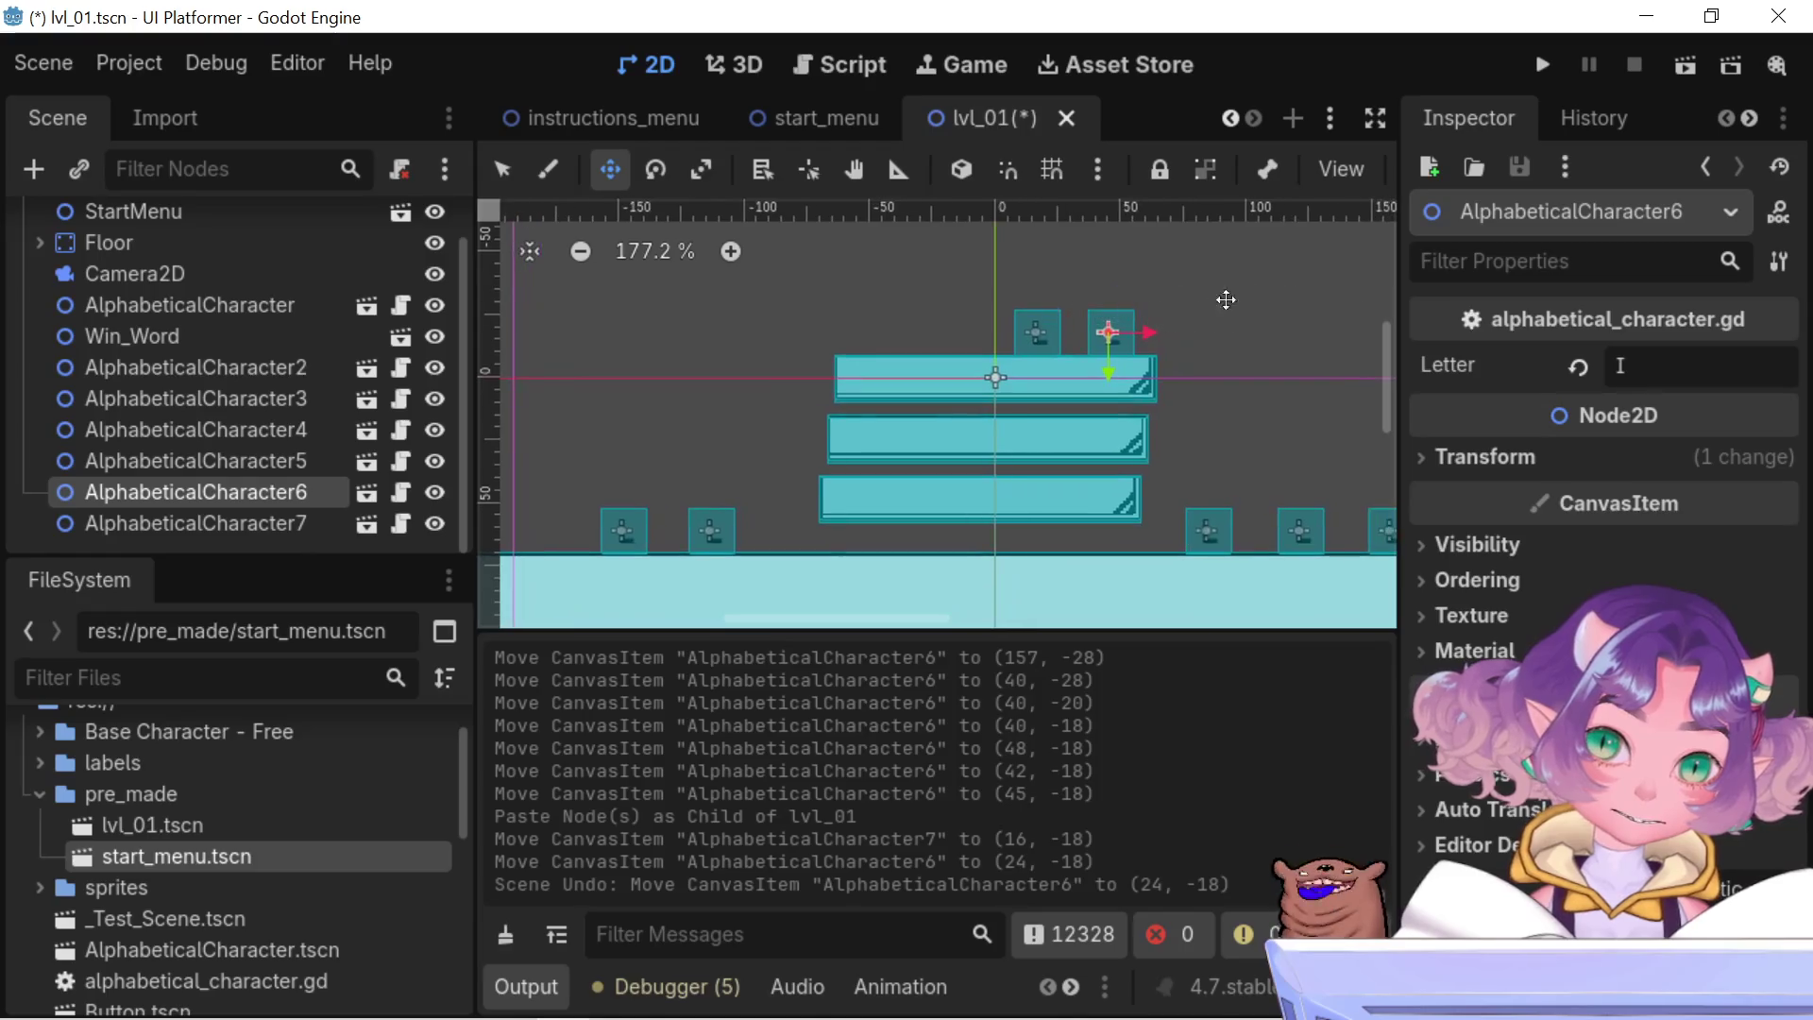
left_click(1544, 66)
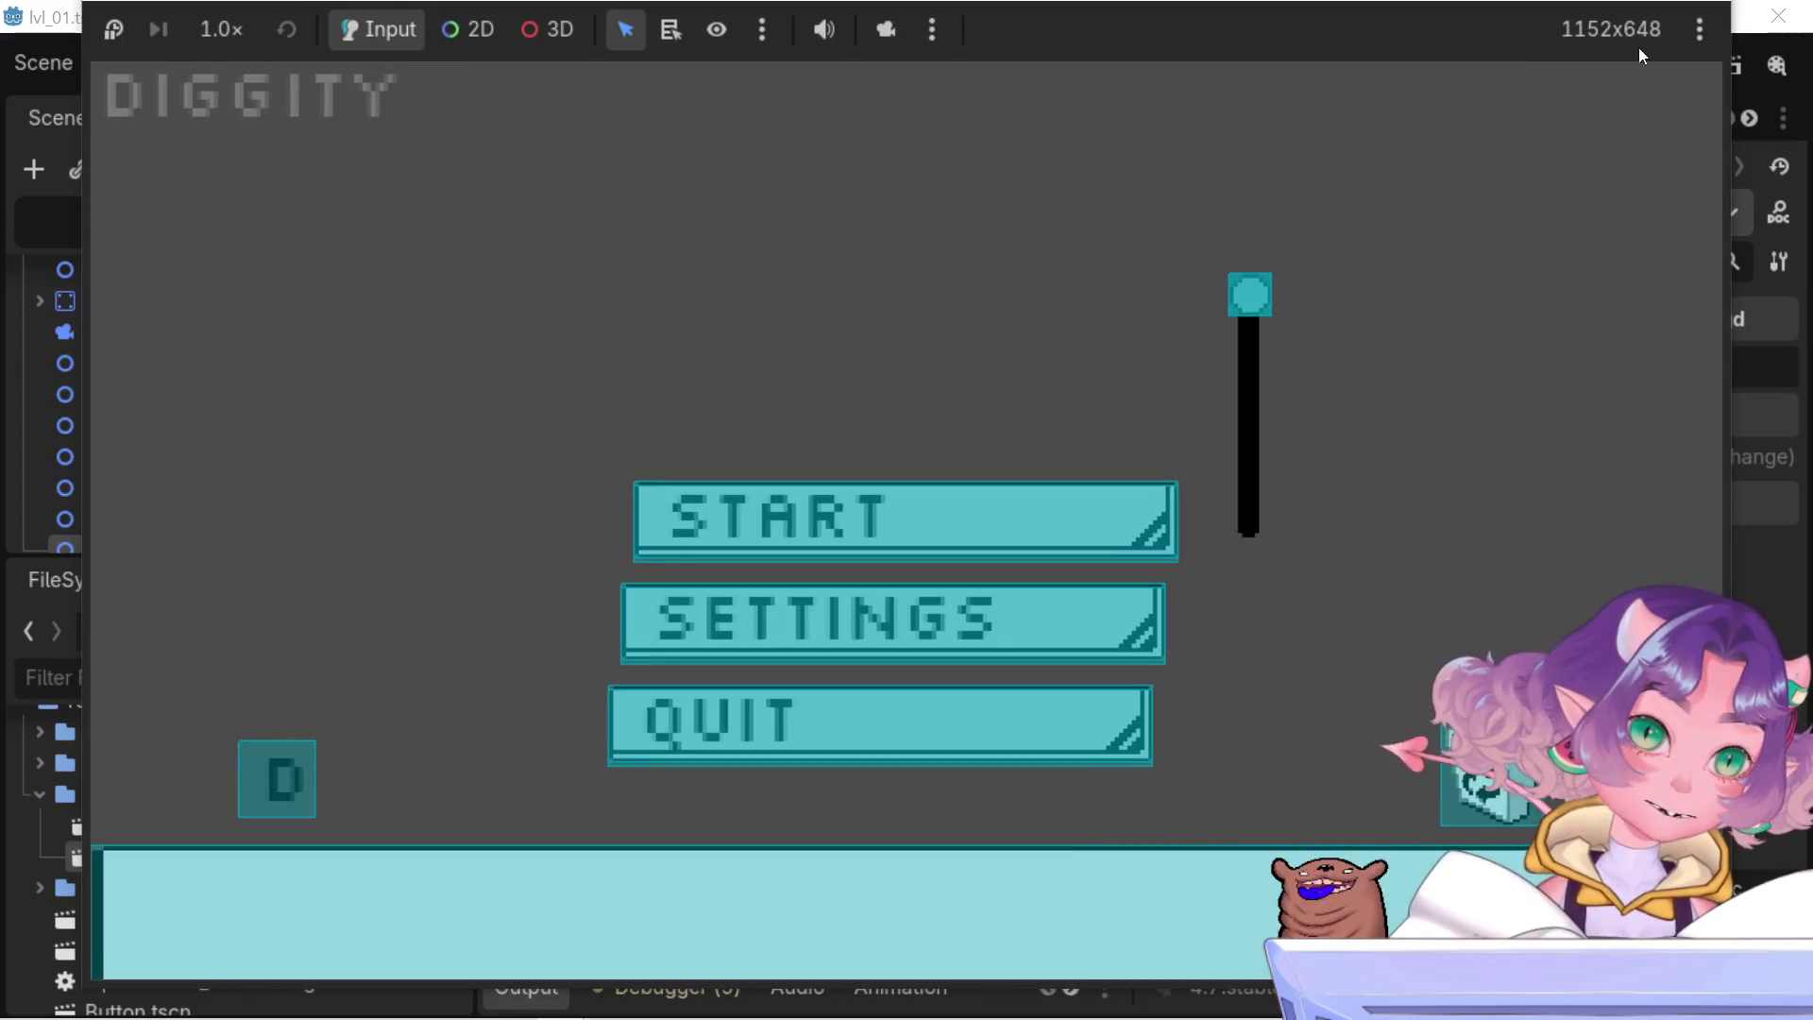
- Close the DIGGITY test-run window to return to the lvl_01 editor
left_click(870, 761)
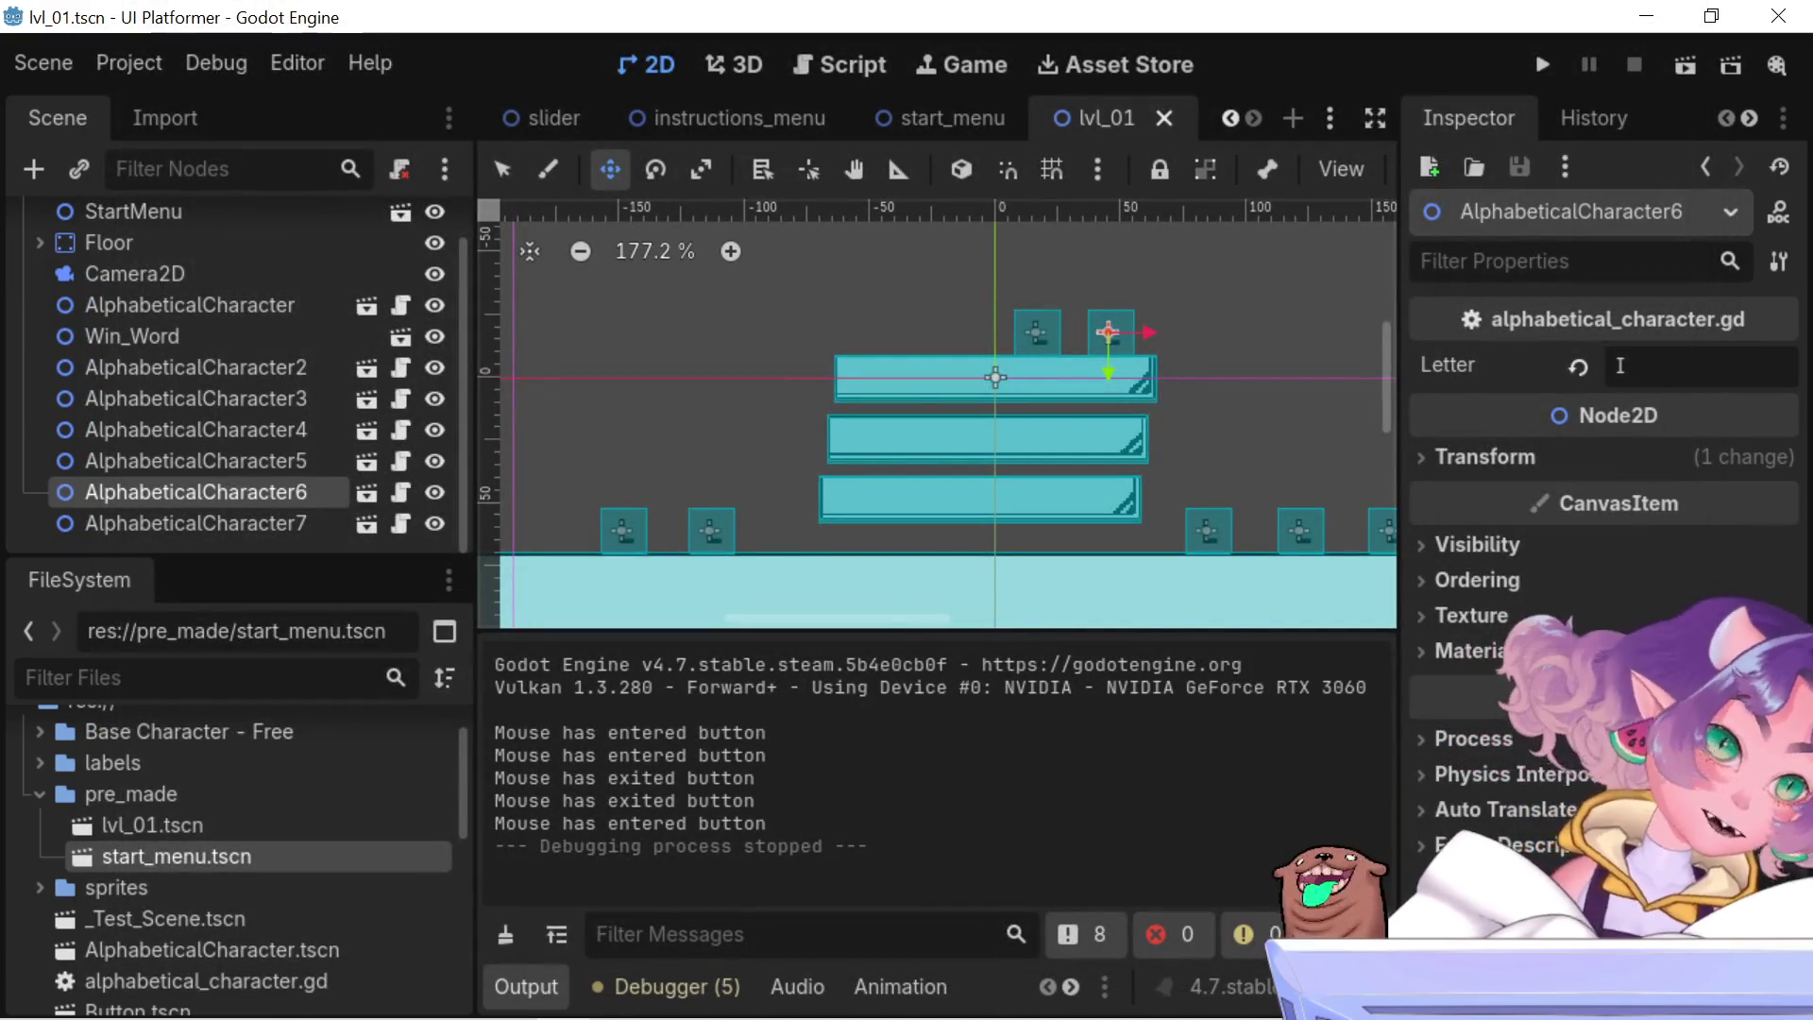